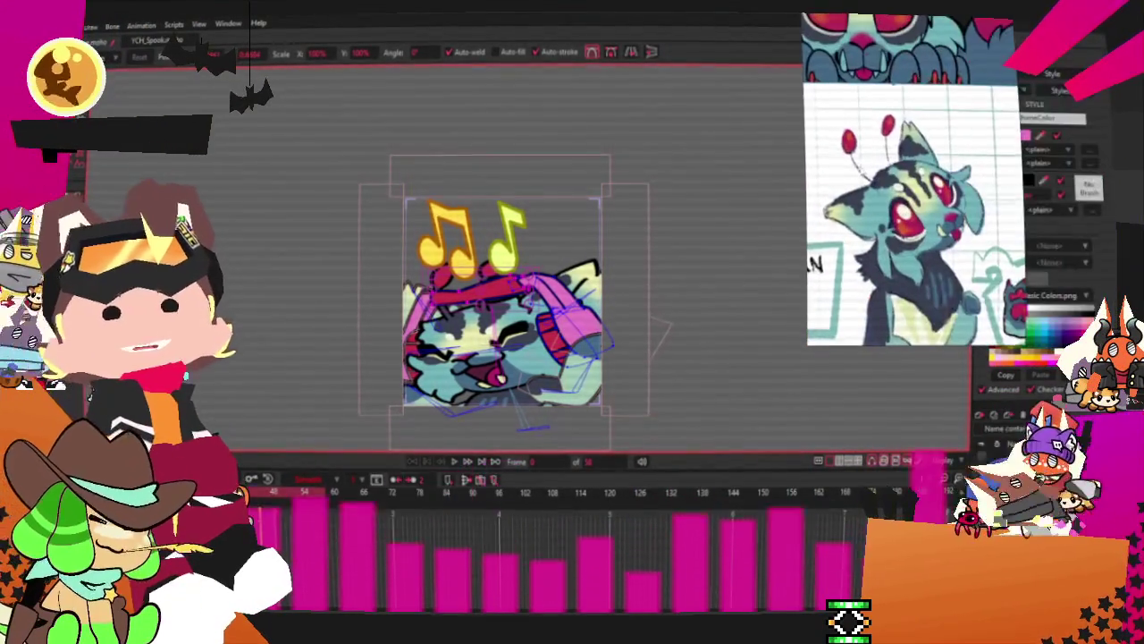
Clear the old cat reference images from the PureRef window
right_click(890, 161)
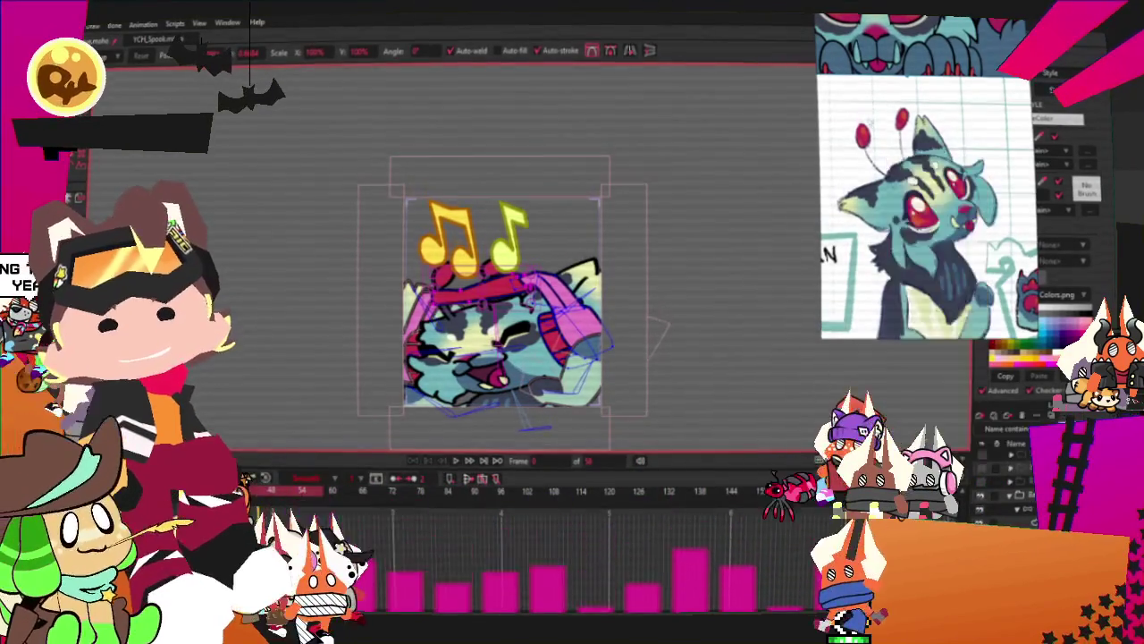
right_click(868, 116)
left_click(919, 375)
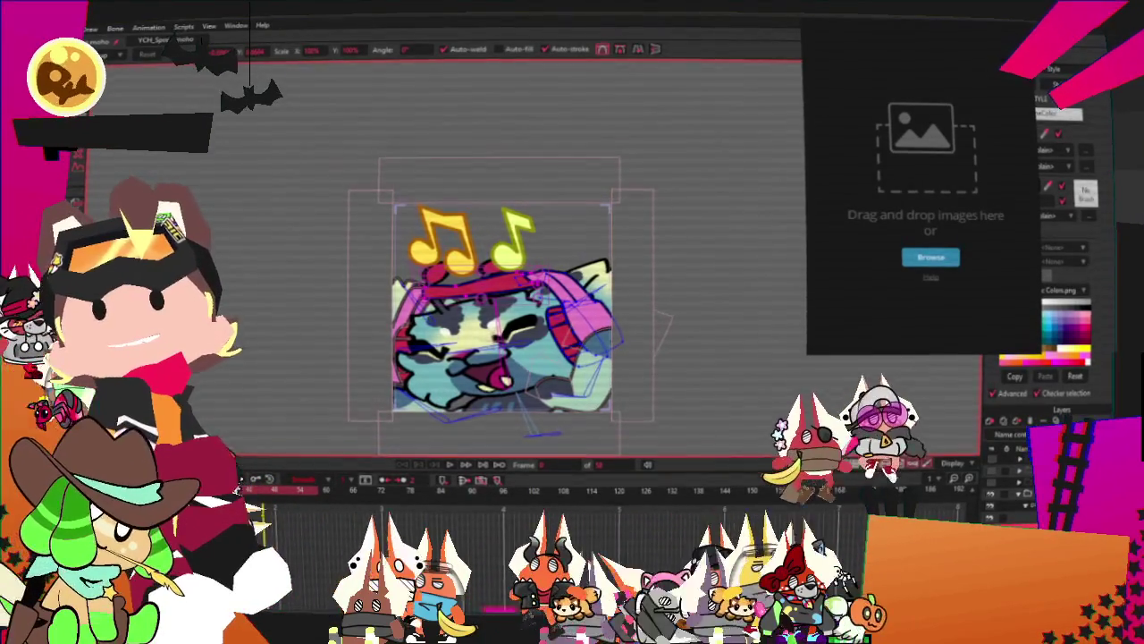
Drop the orca reference sheet into PureRef and zoom in on the laughing head
left_click_drag(412, 114, 927, 308)
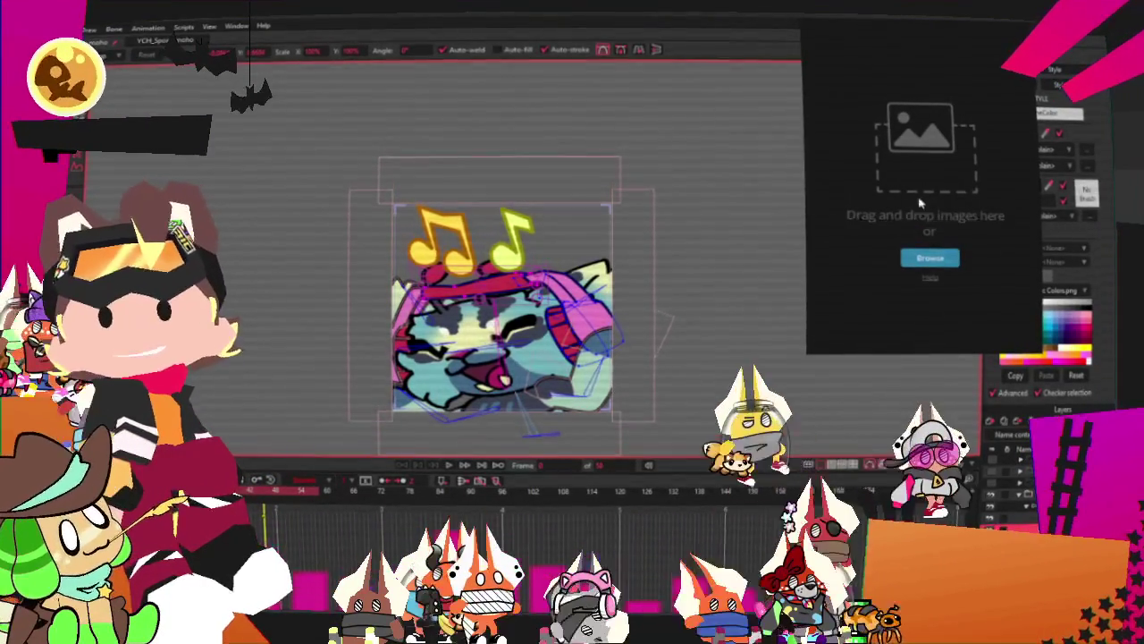
scroll(816, 214, "down", 3)
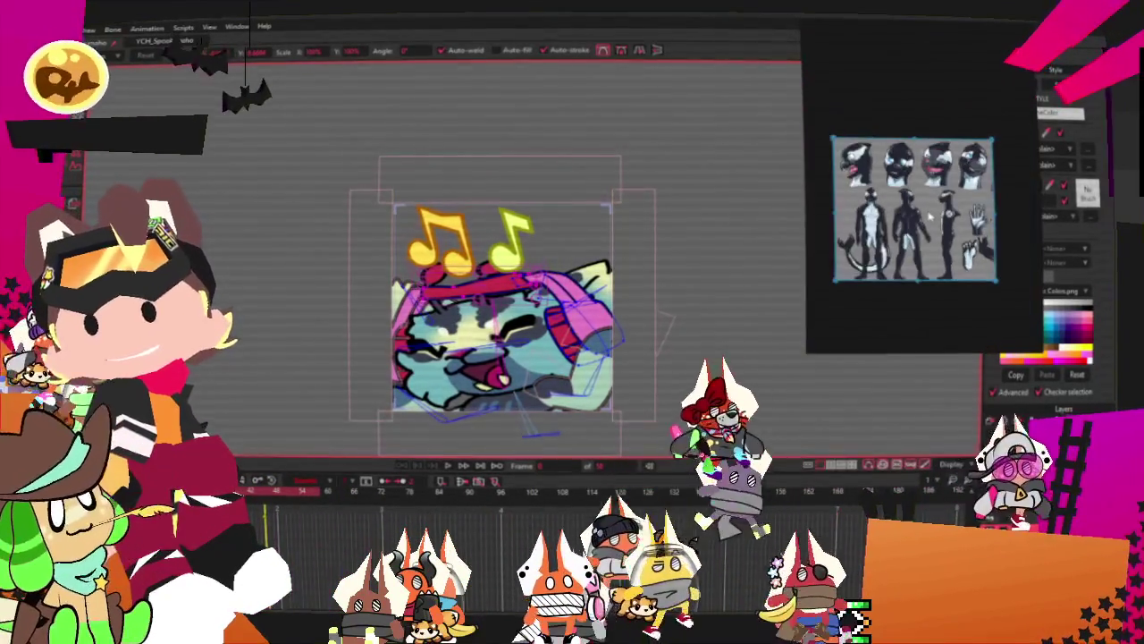
scroll(907, 262, "up", 3)
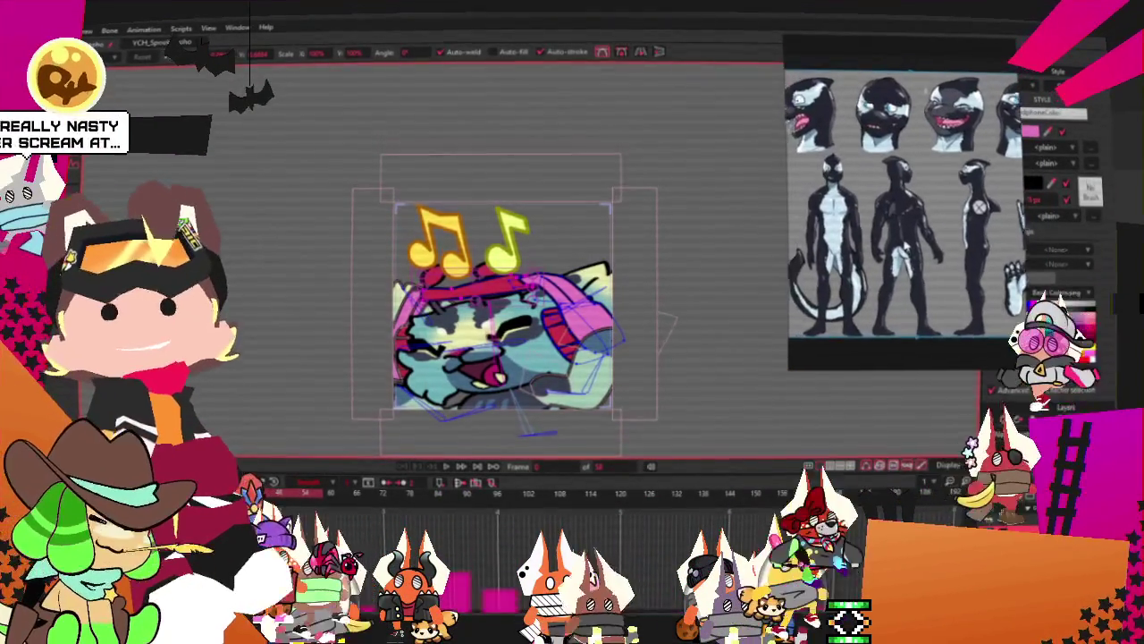
scroll(956, 177, "up", 2)
scroll(956, 177, "up", 1)
scroll(957, 177, "up", 1)
scroll(956, 177, "up", 1)
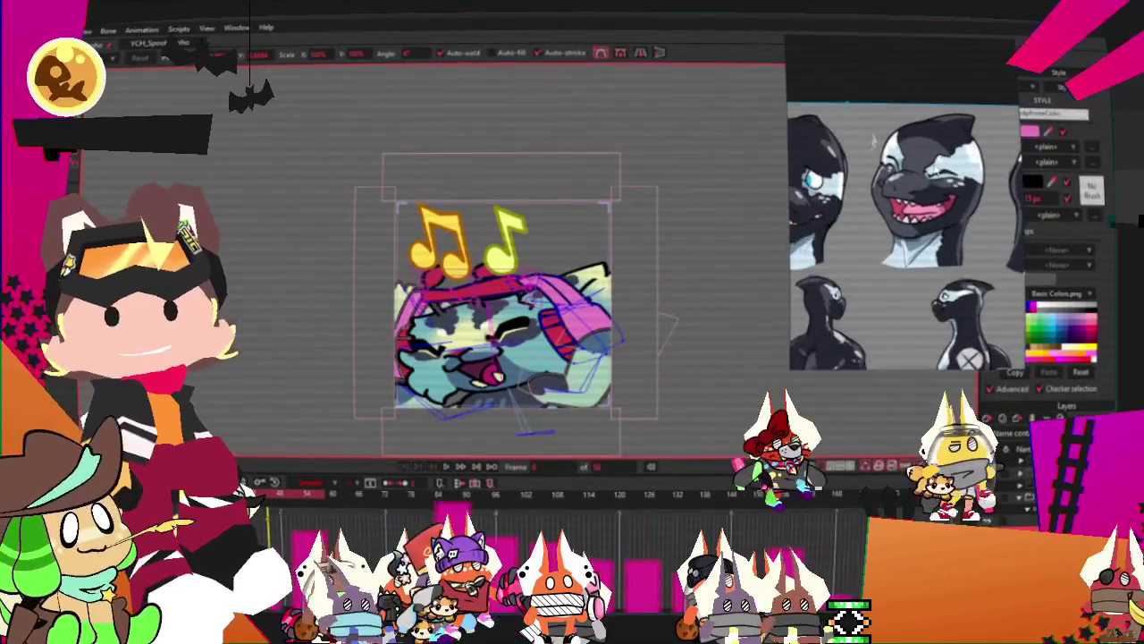
Nudge the reference window up and open the green dragon emote file
left_click_drag(926, 206, 930, 172)
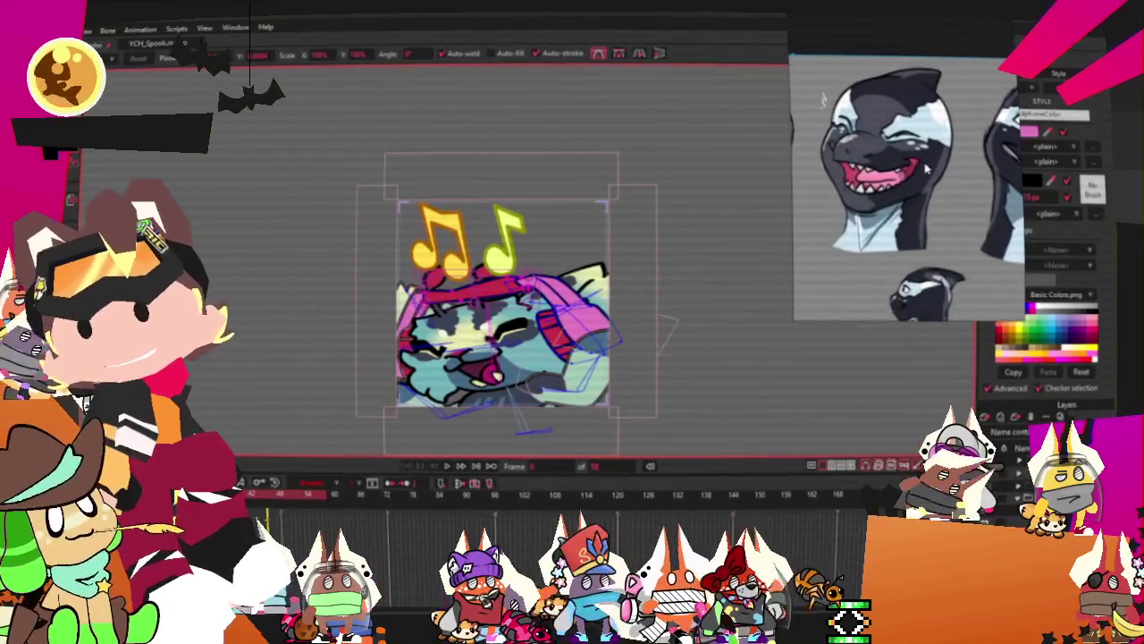
left_click(926, 175)
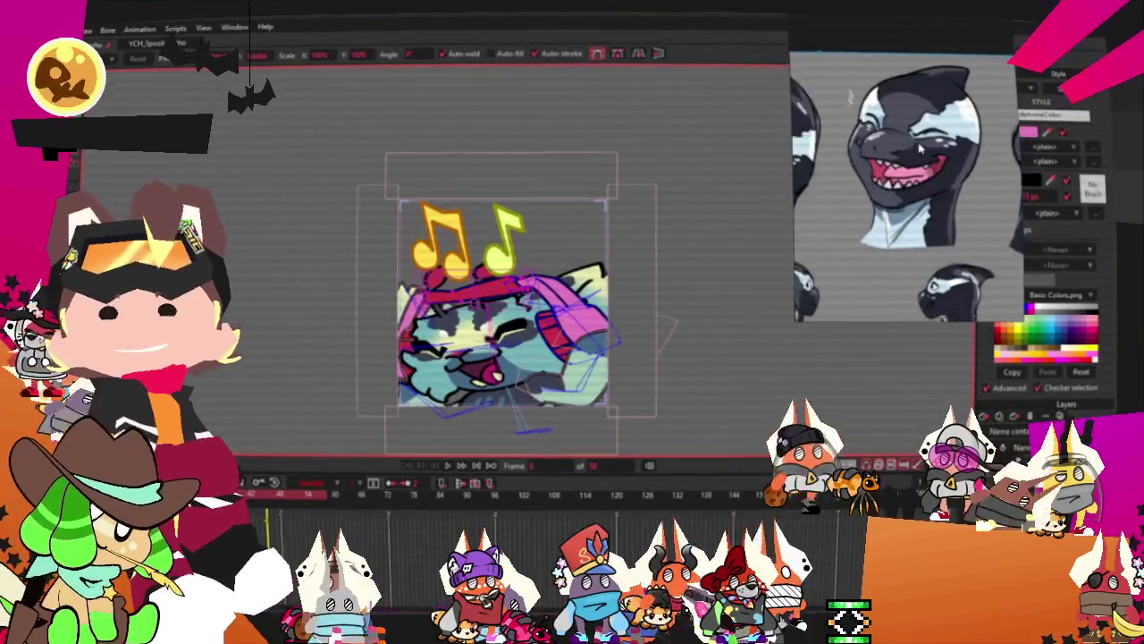
scroll(912, 183, "down", 1)
scroll(831, 115, "up", 2)
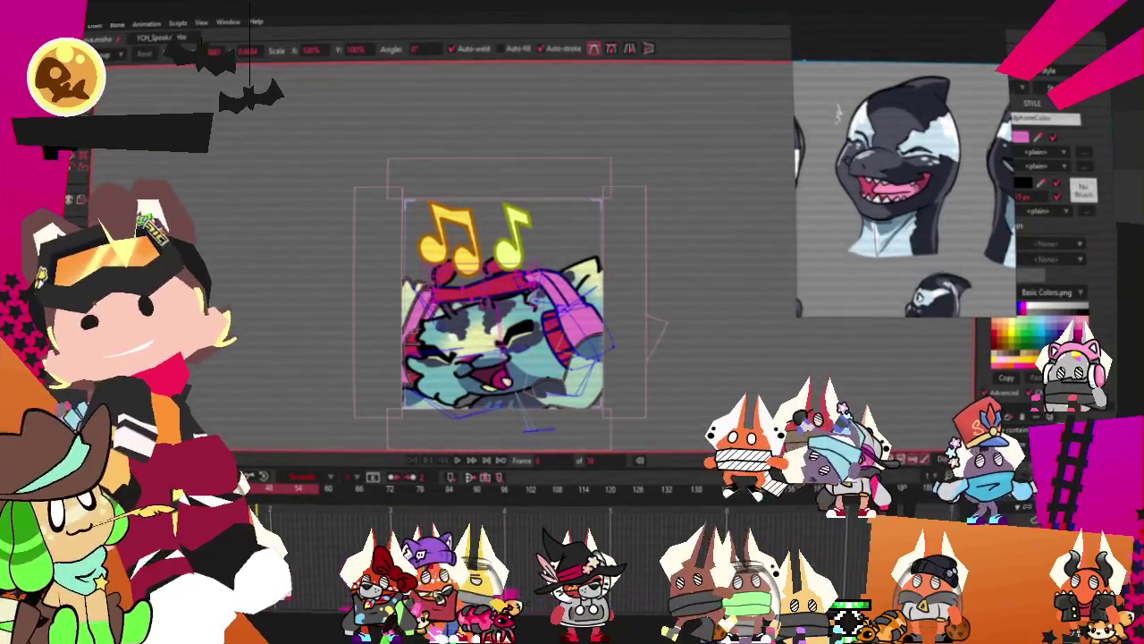
left_click(95, 24)
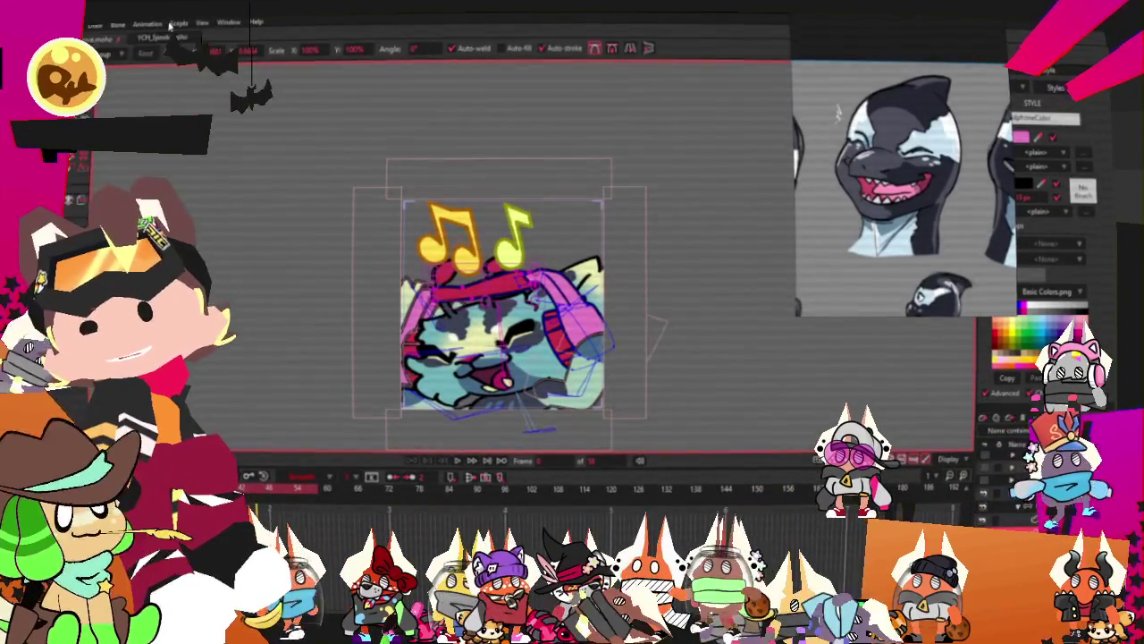
left_click(154, 37)
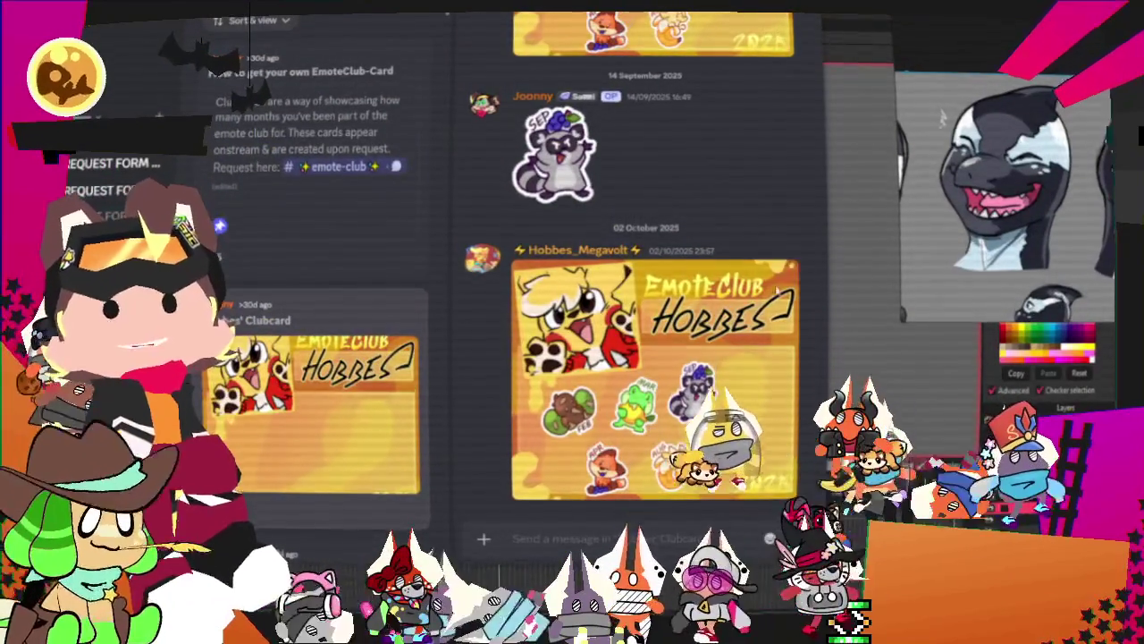
Open several EmoteClub clubcard threads, enlarging and closing each card image
scroll(332, 320, "down", 4)
left_click(333, 304)
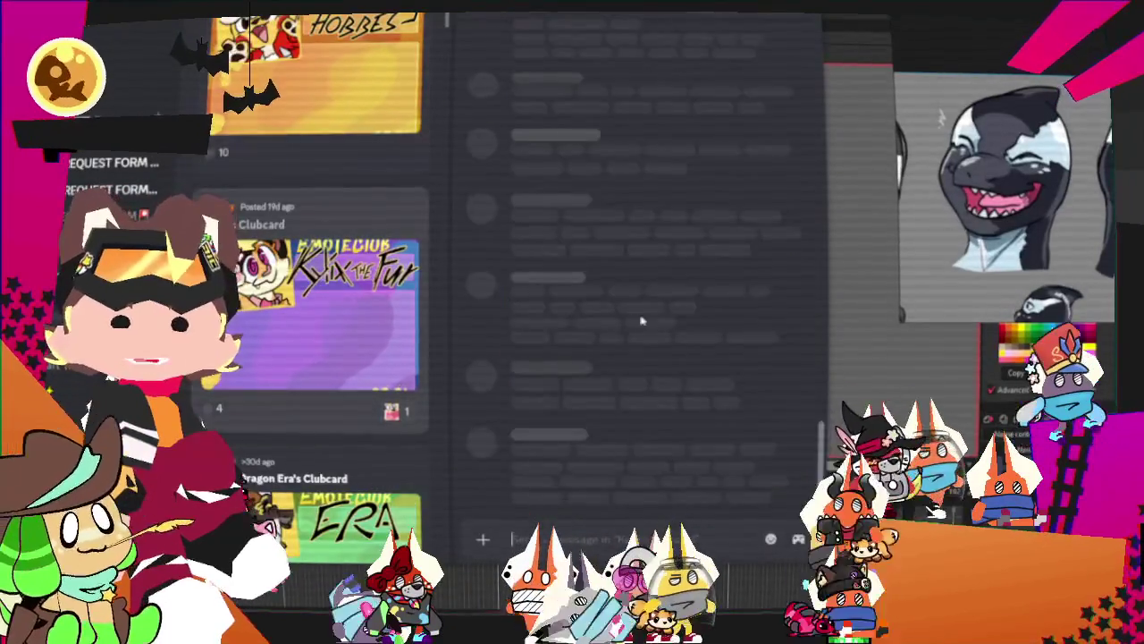
scroll(652, 339, "down", 3)
scroll(337, 369, "down", 4)
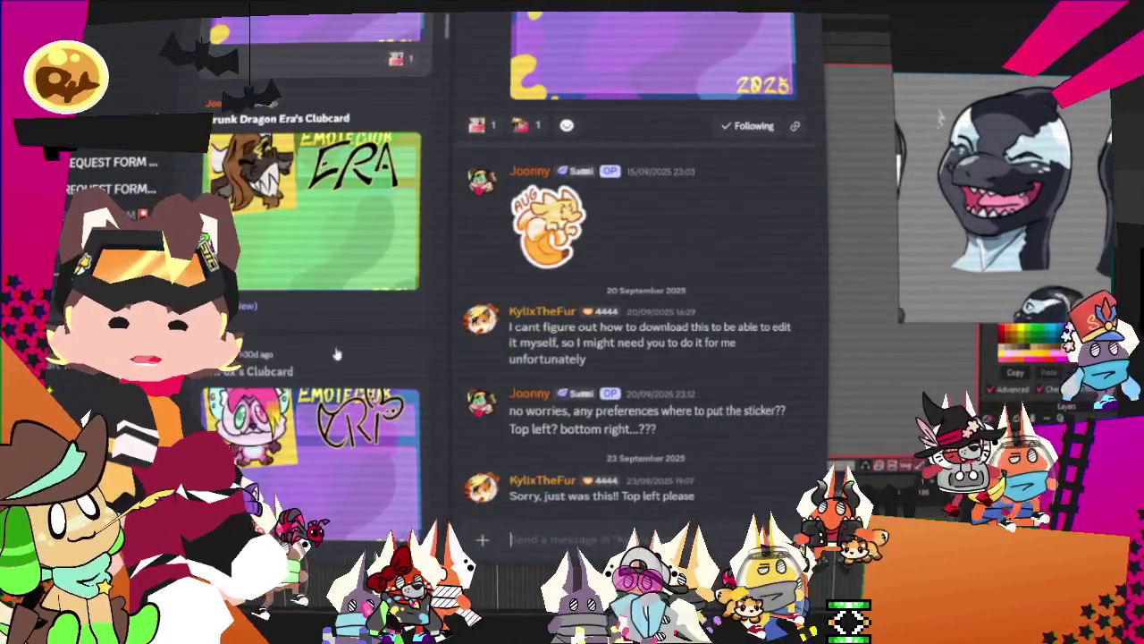
left_click(320, 250)
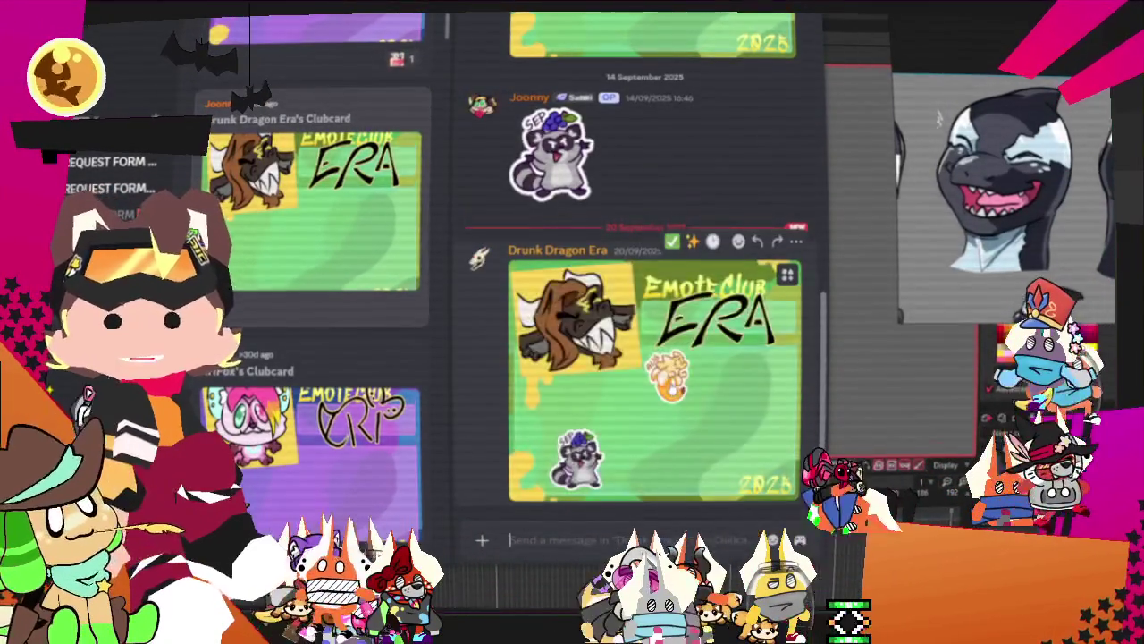
left_click(679, 389)
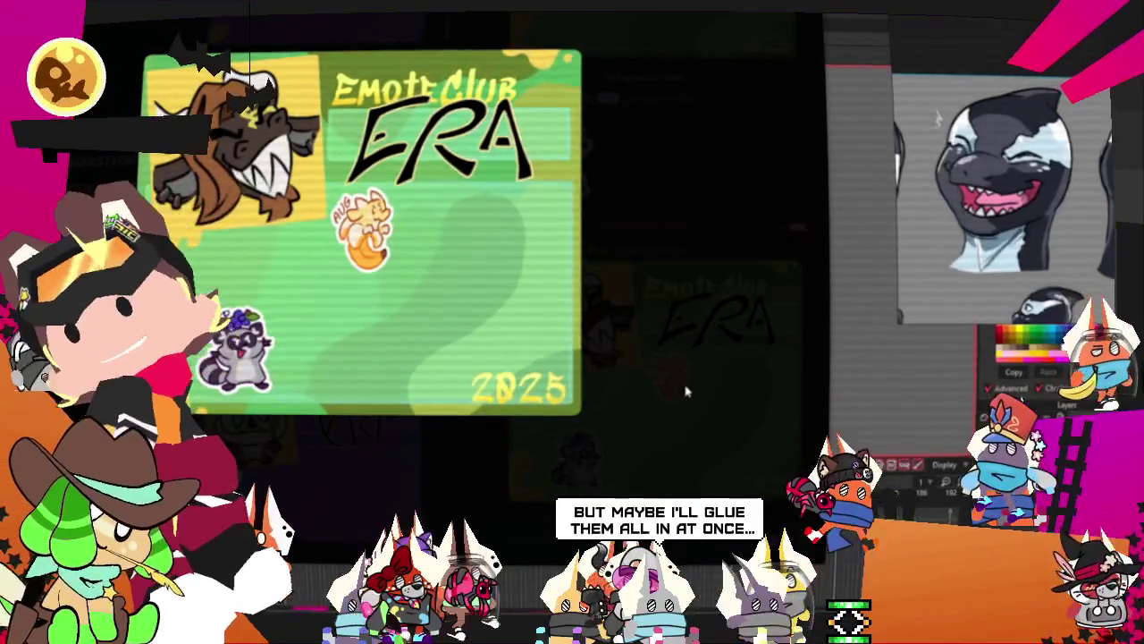
left_click(685, 390)
left_click(325, 471)
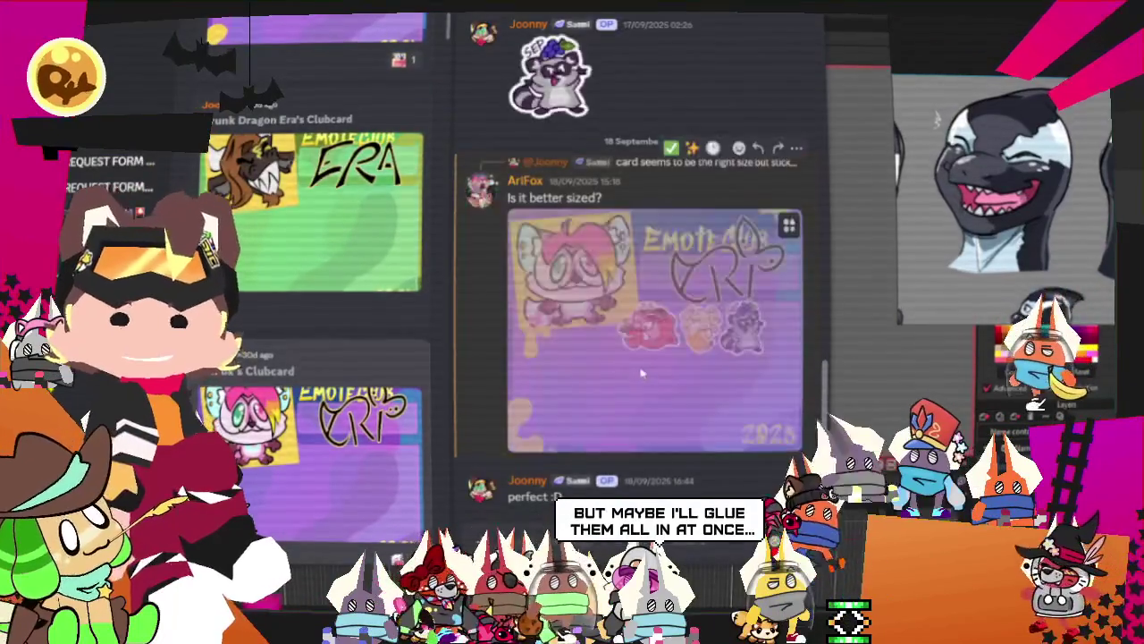
left_click(633, 374)
left_click(686, 385)
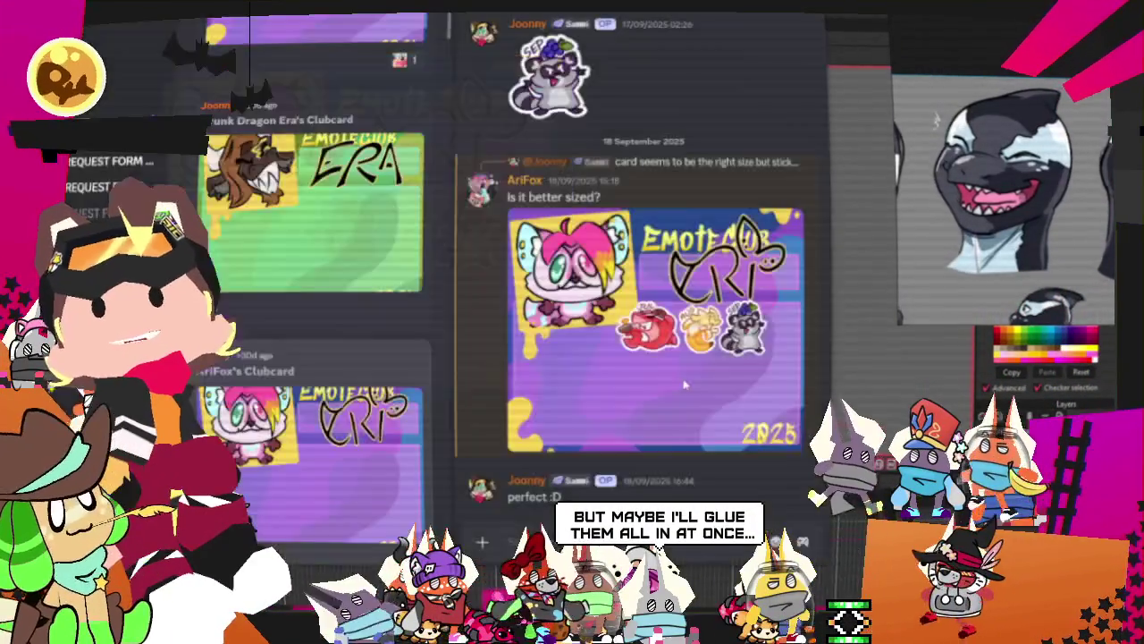
Enlarge clubcard images from threads further down the forum, then return to Moho
scroll(317, 364, "down", 3)
scroll(317, 364, "down", 3)
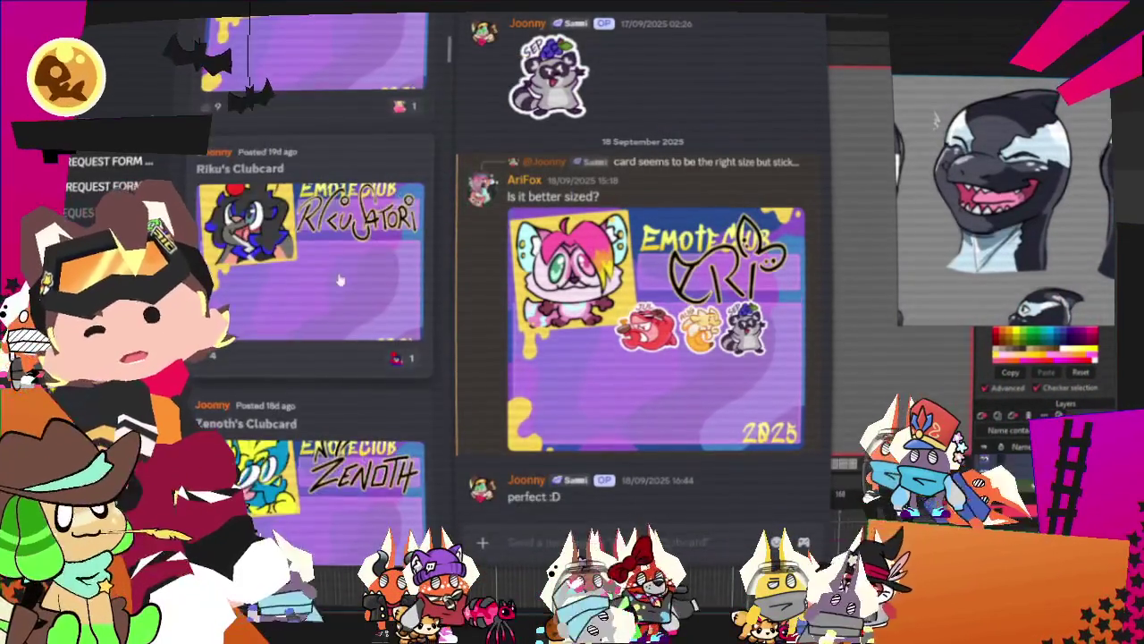
scroll(307, 285, "down", 3)
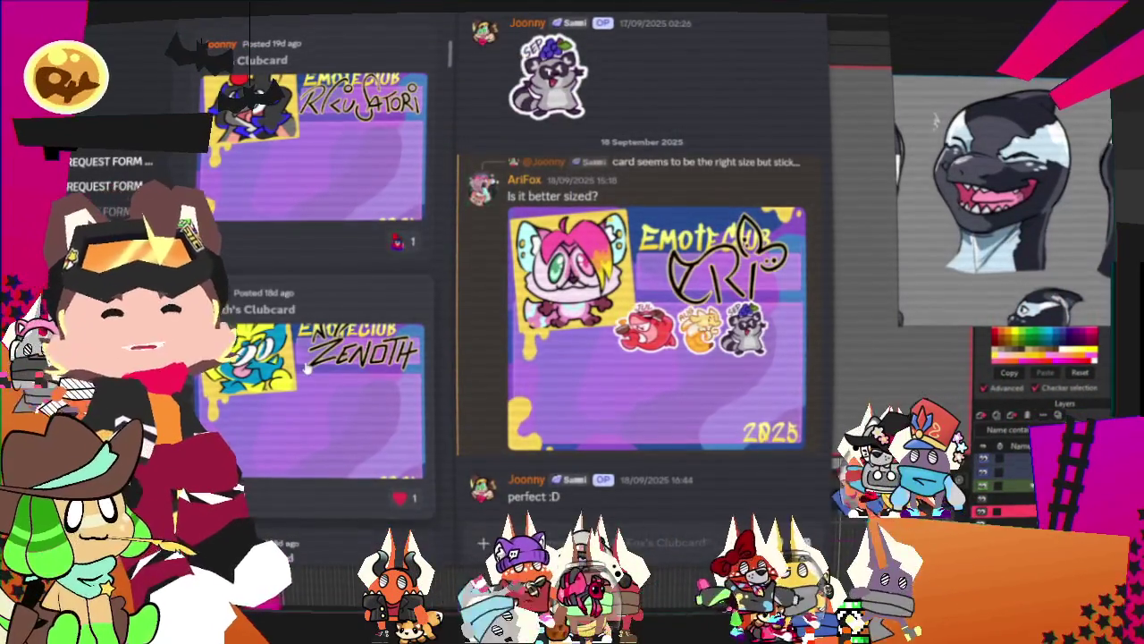
left_click(306, 367)
left_click(600, 349)
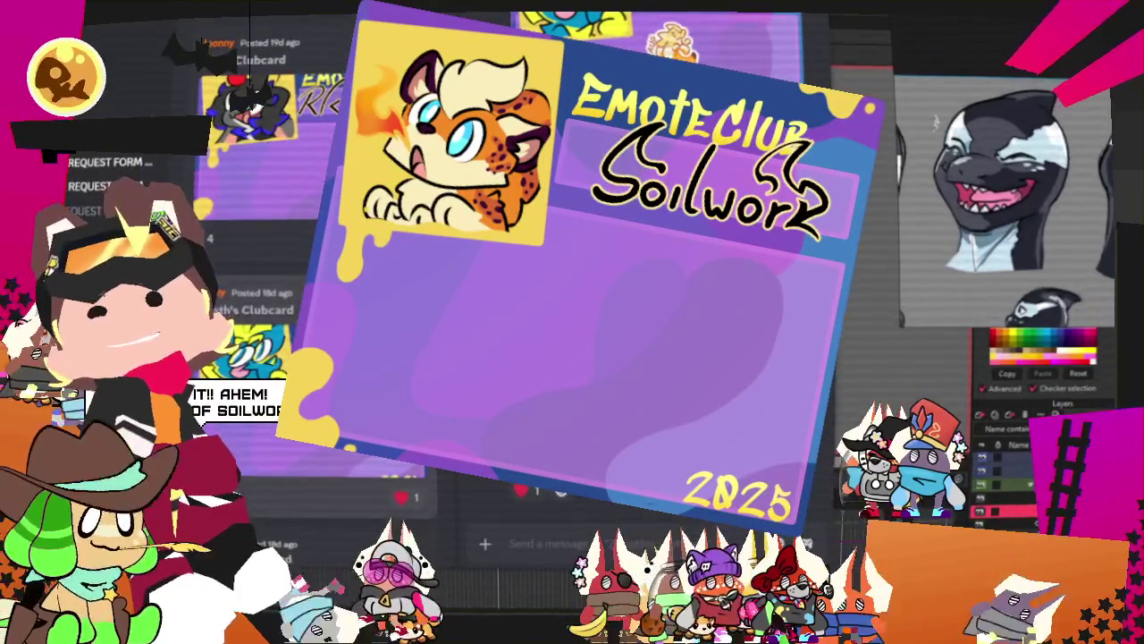
scroll(248, 178, "down", 3)
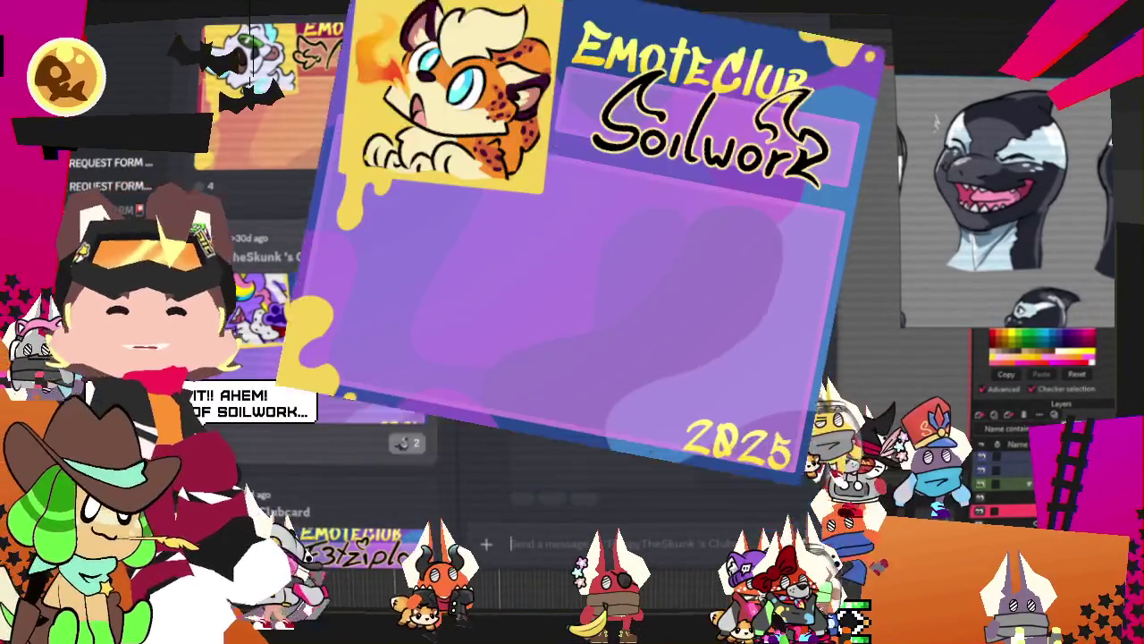
left_click(268, 256)
left_click(638, 340)
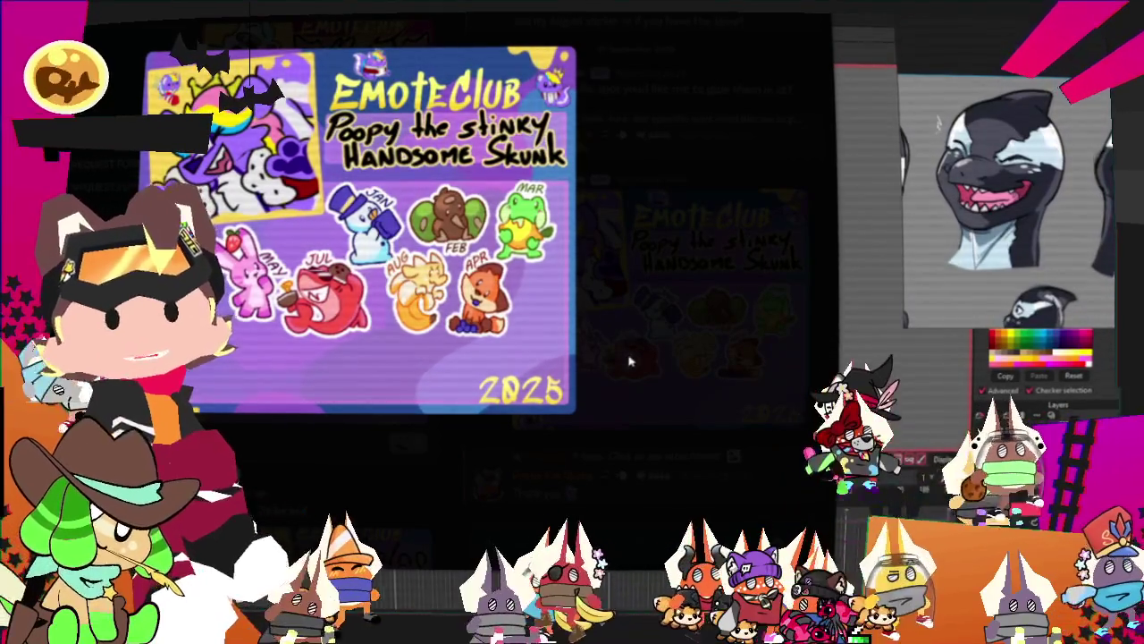
key("Escape")
key("alt+Tab")
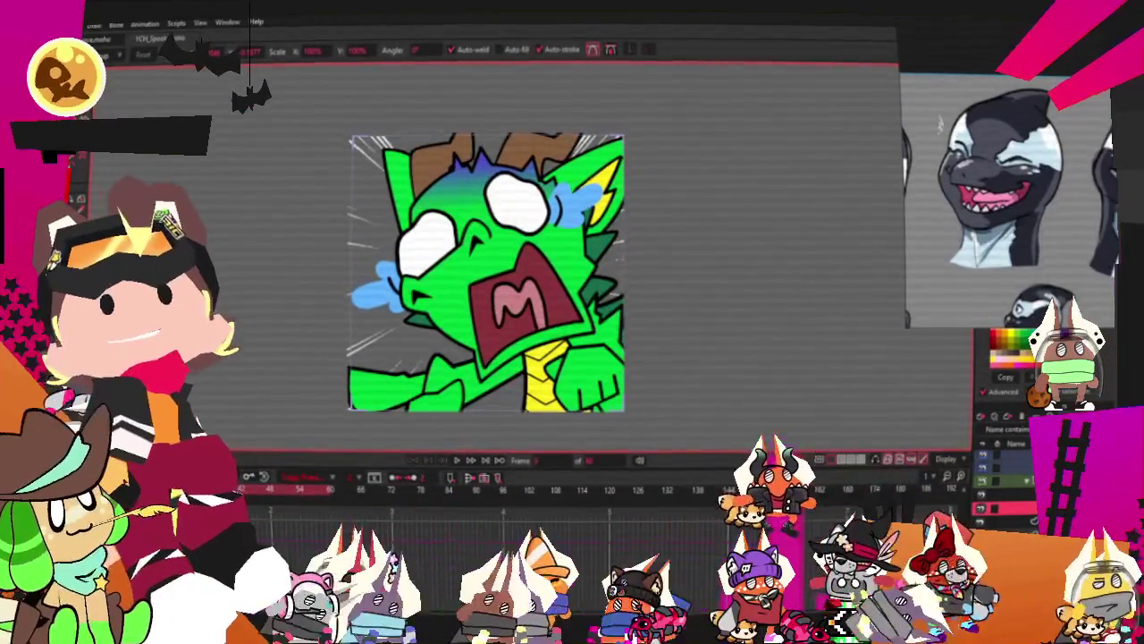
Move the orca reference window further left to uncover the Style panel
left_click_drag(1010, 179, 860, 164)
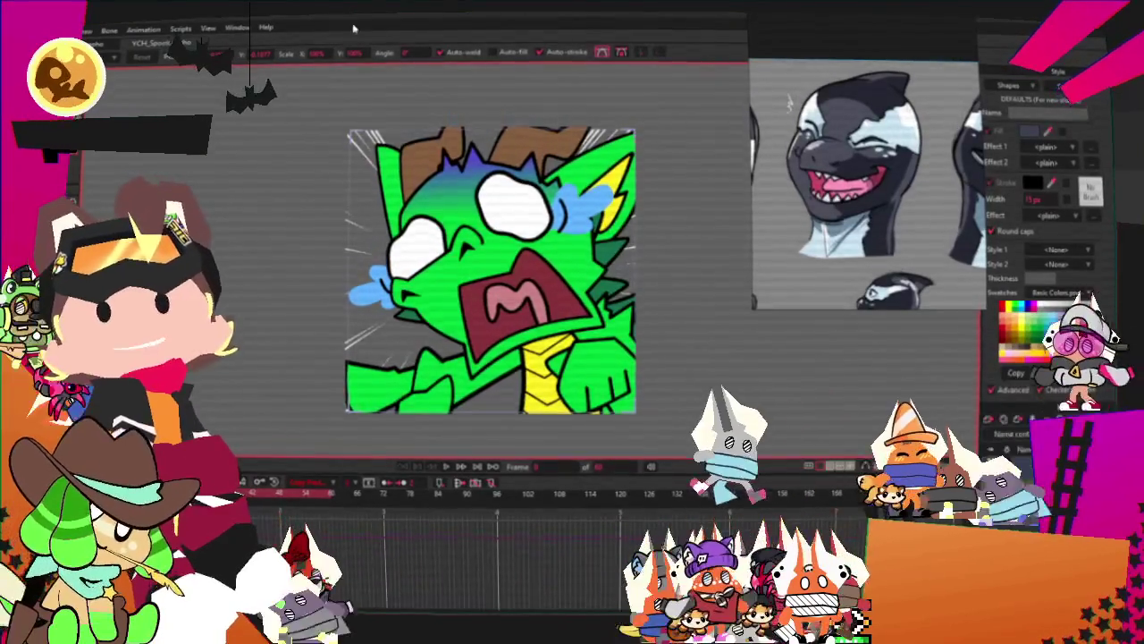
right_click(823, 161)
left_click(872, 293)
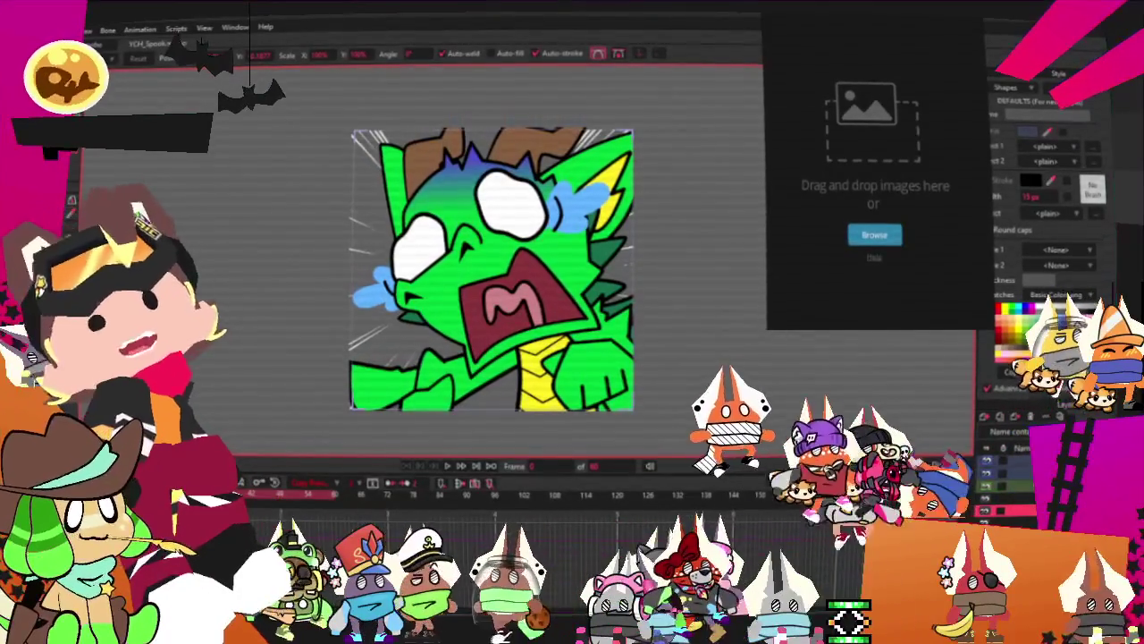
left_click_drag(869, 184, 914, 154)
scroll(858, 125, "up", 3)
scroll(850, 116, "up", 2)
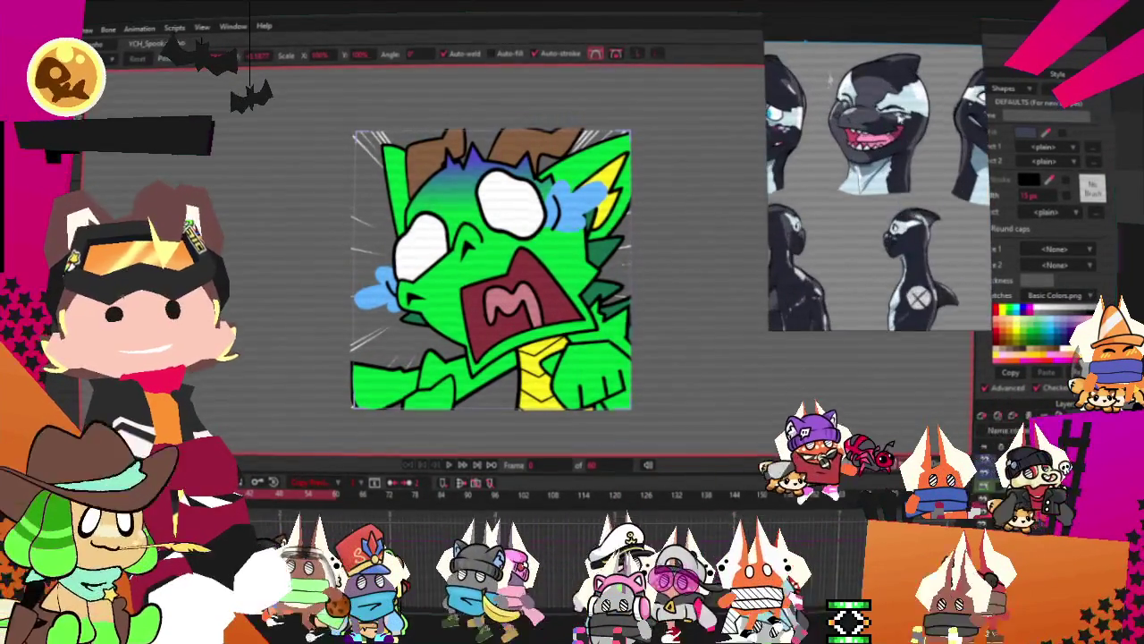
scroll(838, 105, "up", 2)
scroll(838, 106, "up", 2)
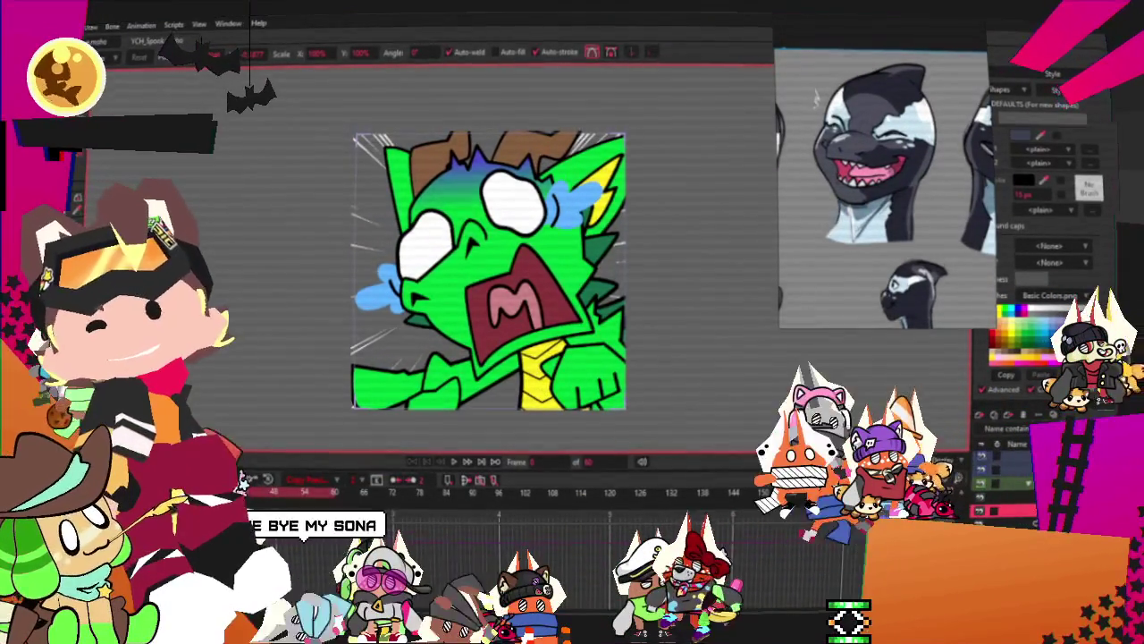
left_click(113, 27)
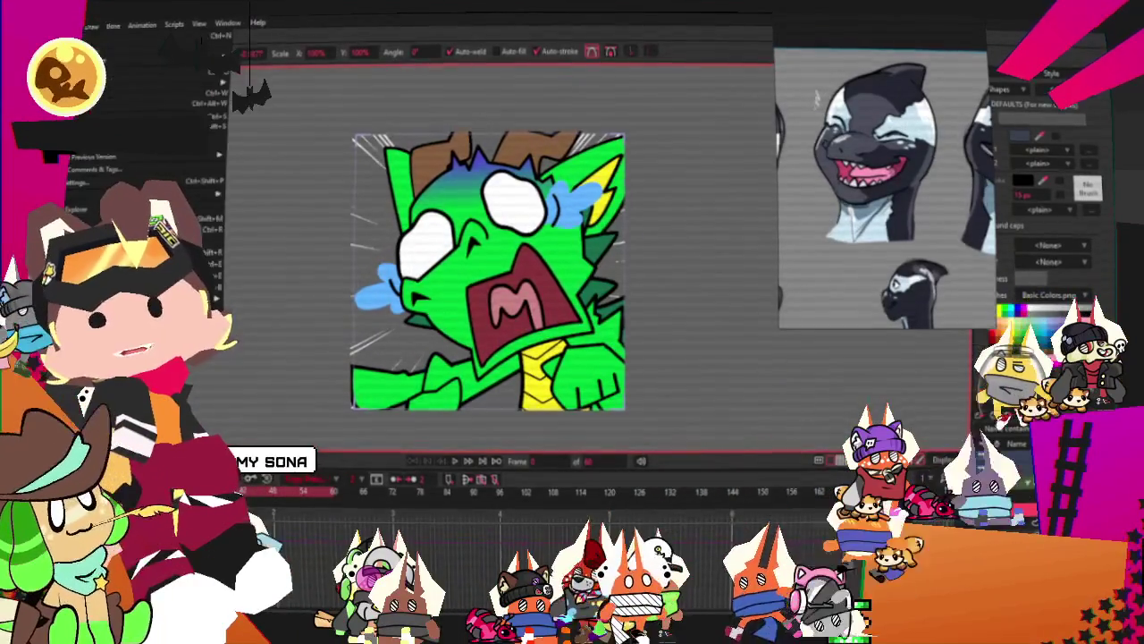
mouse_move(179, 83)
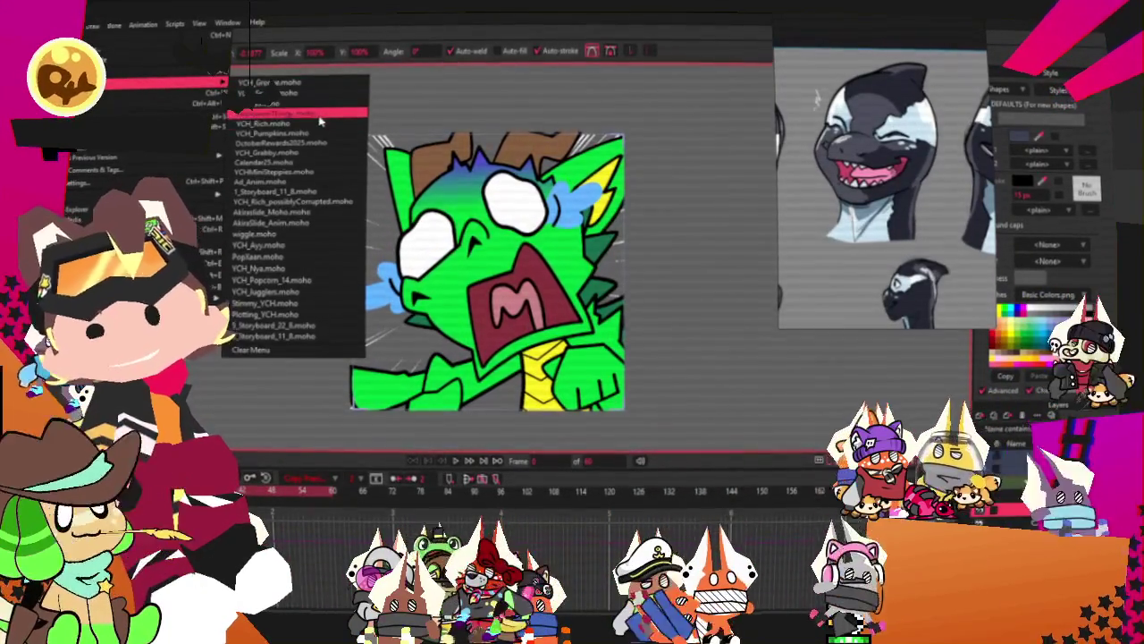
Open the recent YCH grabby emote file and bring up the LEVEL 1 emote preview
left_click(321, 117)
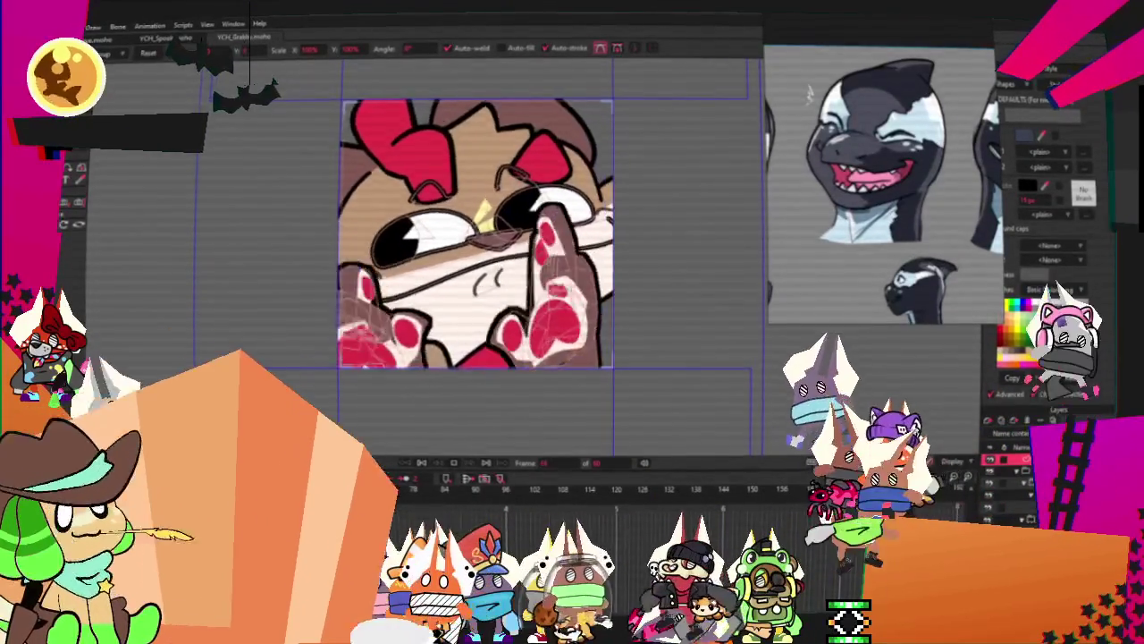
key("alt+Tab")
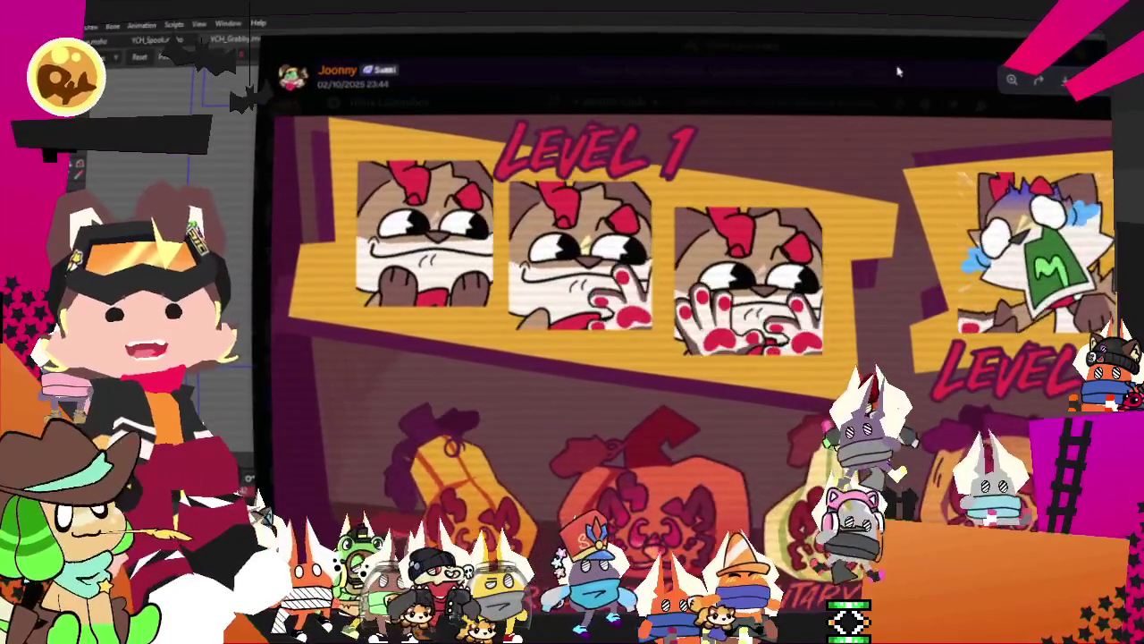
Leave Discord and return to Moho's grabby emote canvas
key("alt+Tab")
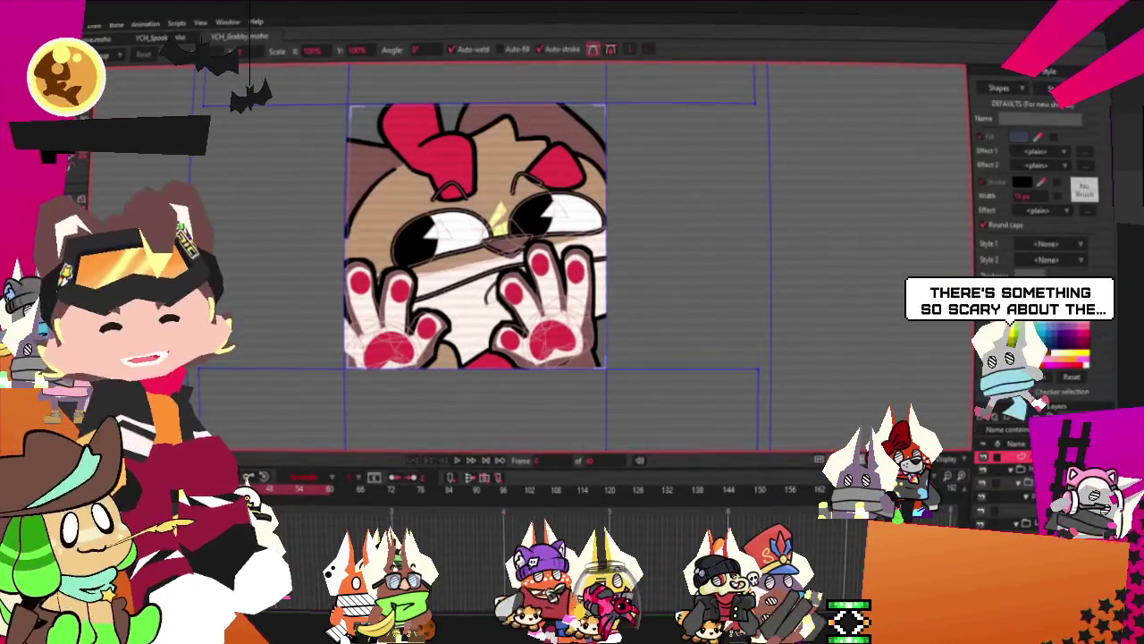
Inspect the image layer's settings and rename the layer to 'Tass'
key("m")
double_click(1011, 456)
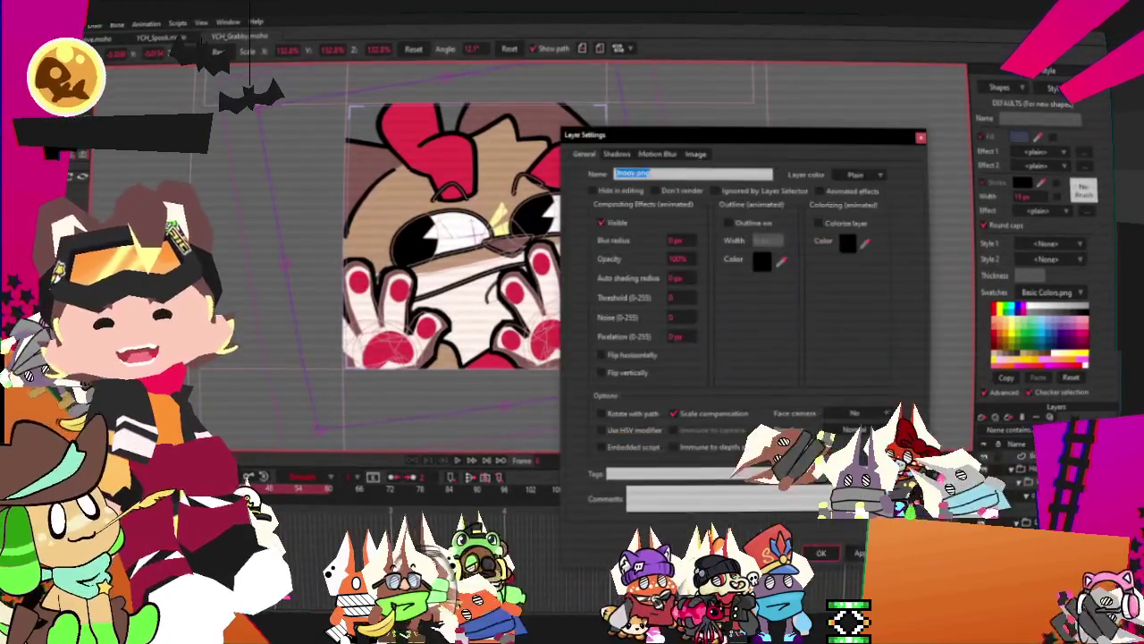
left_click(696, 153)
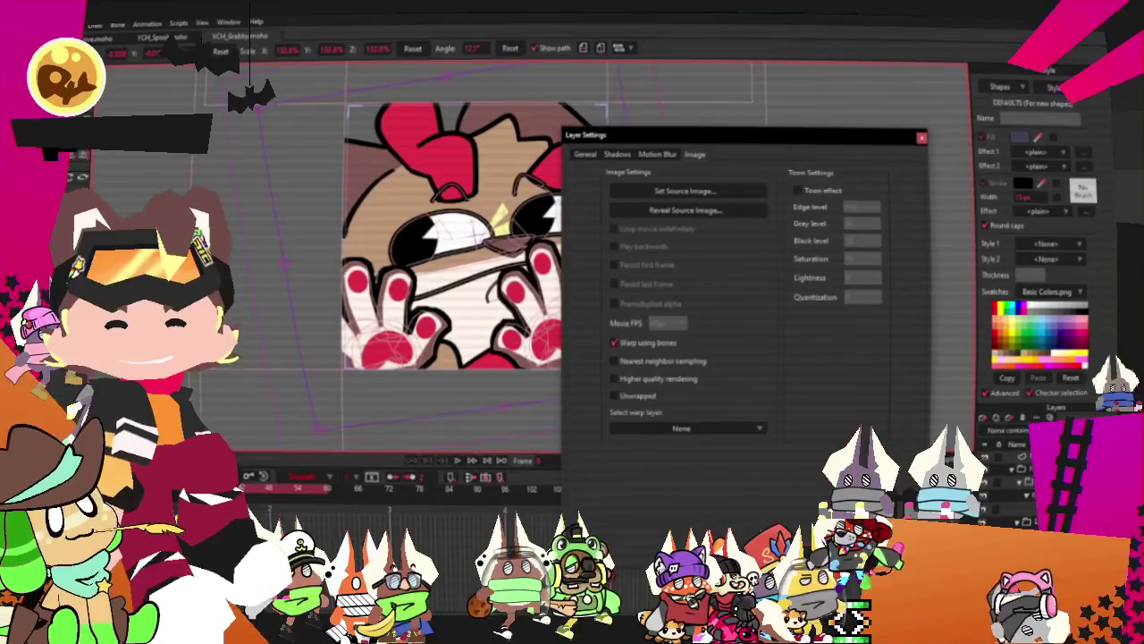
key("Return")
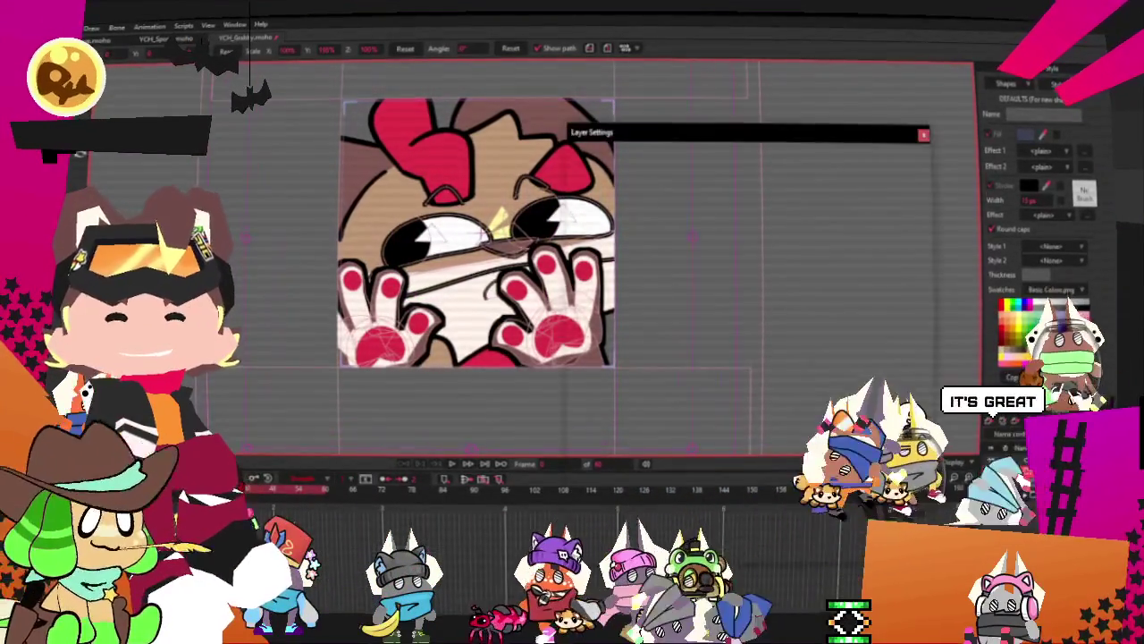
type("Tass")
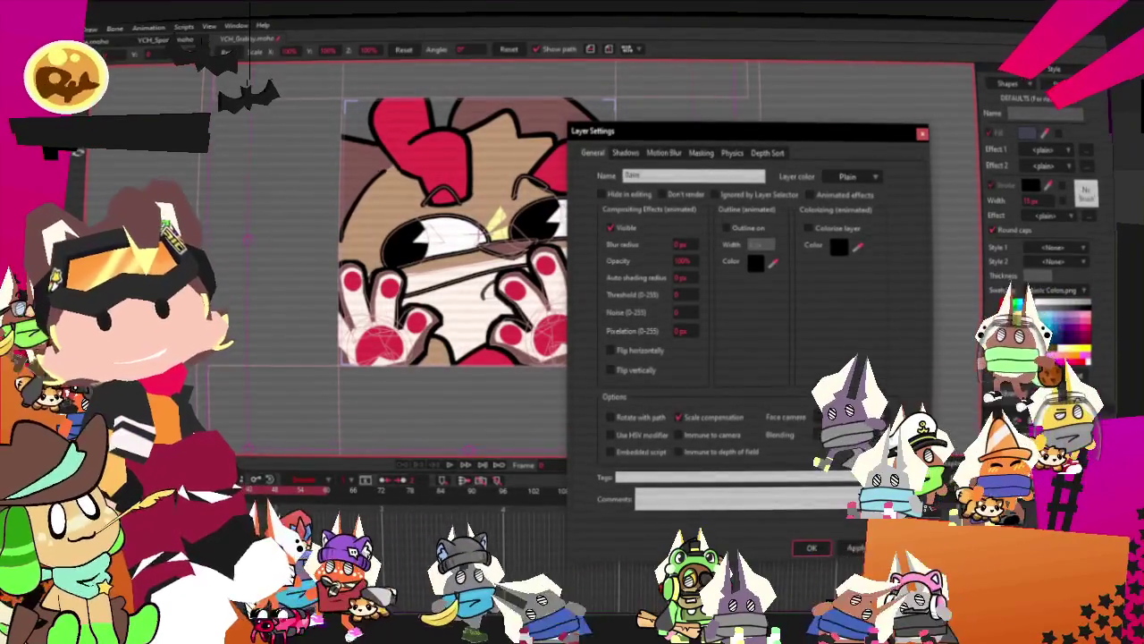
left_click(814, 548)
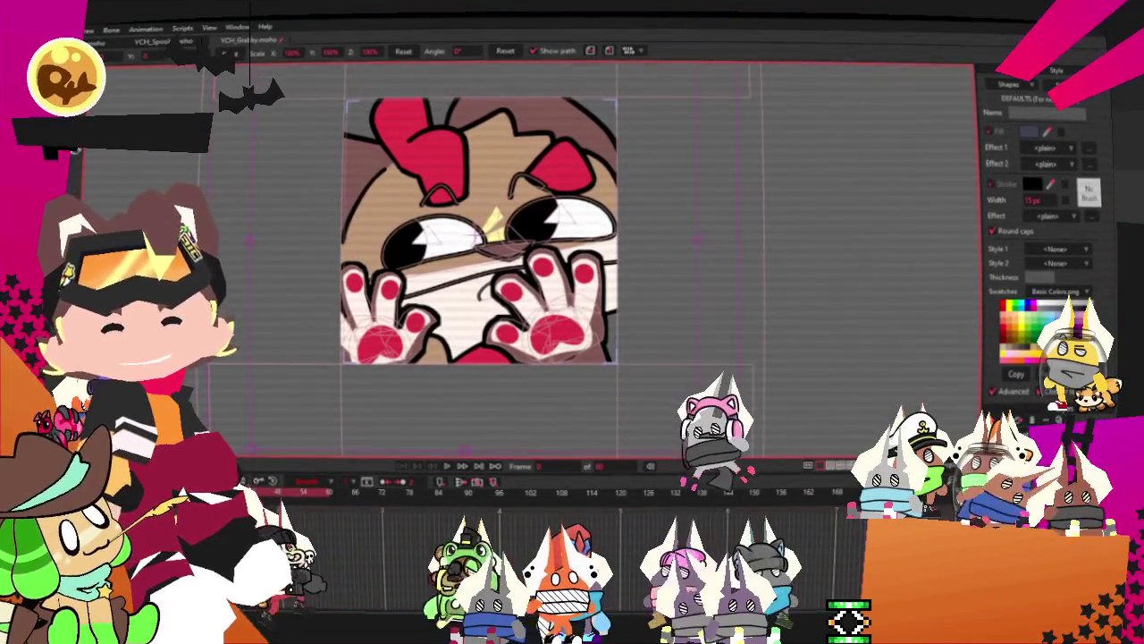
Set the layer's source image to the orca character picture in Ych_Plot's character folder
key("ctrl+shift+l")
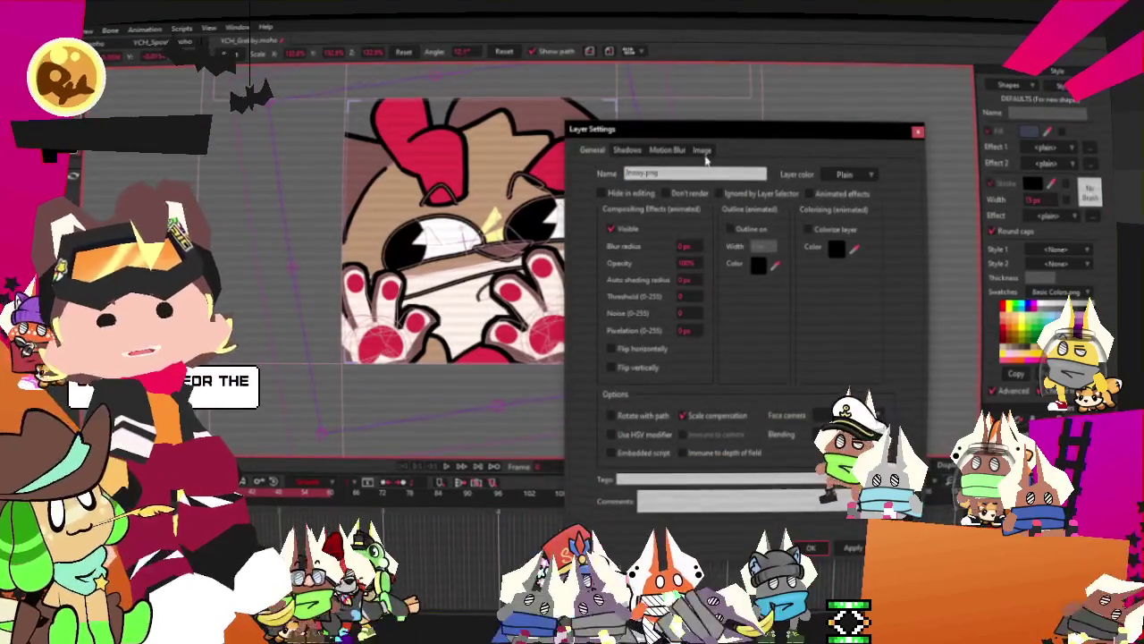
left_click(703, 151)
left_click(695, 198)
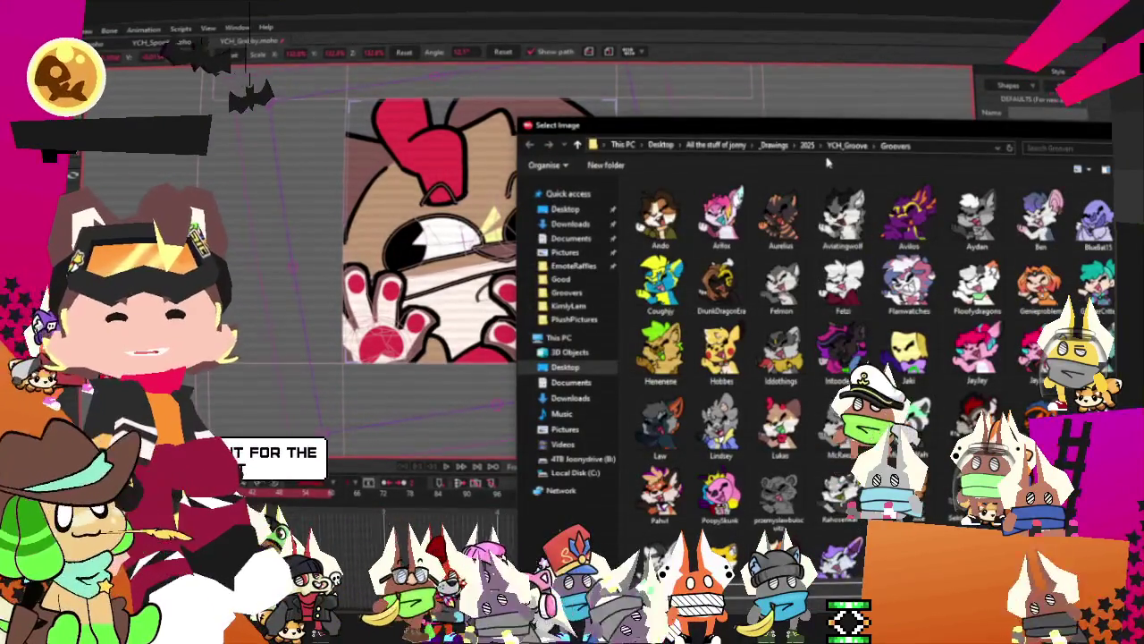
left_click(807, 145)
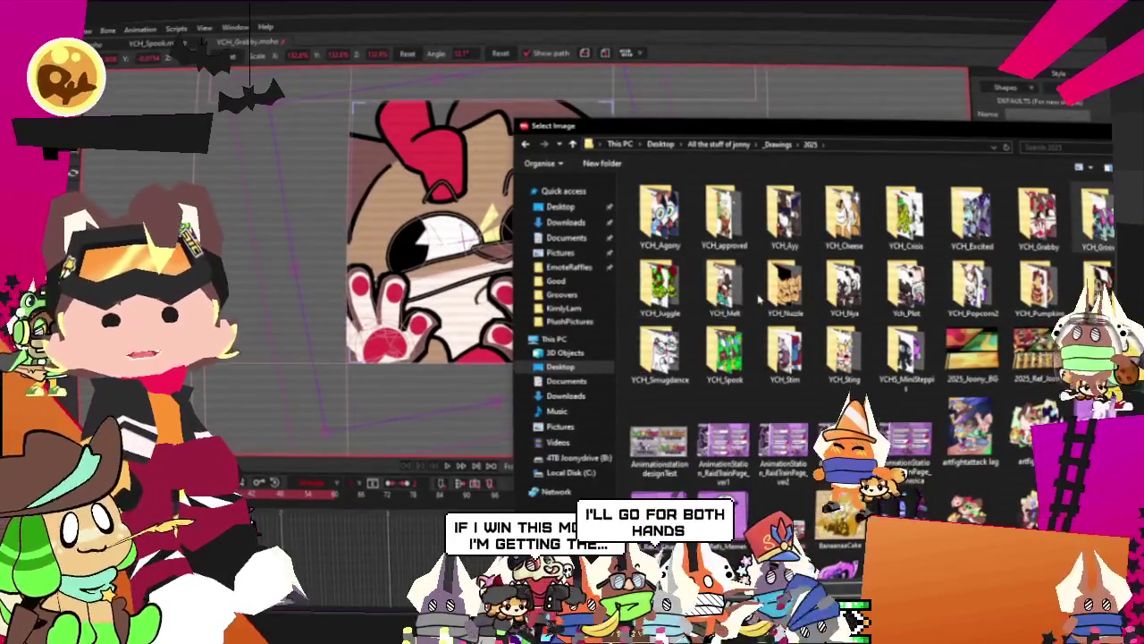
double_click(906, 284)
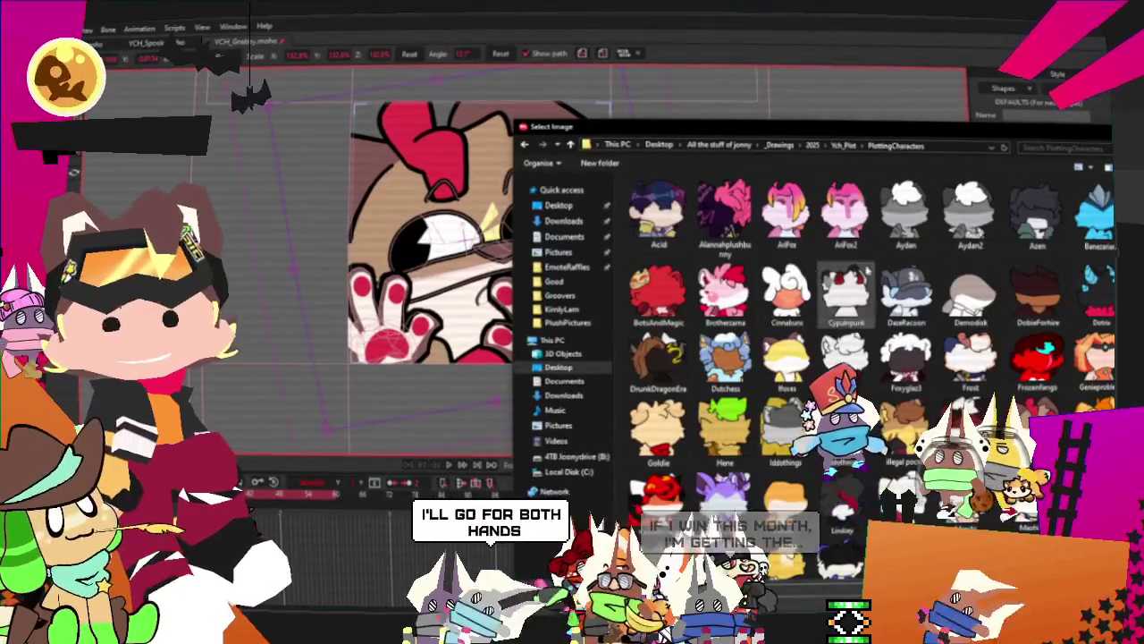
scroll(839, 385, "down", 3)
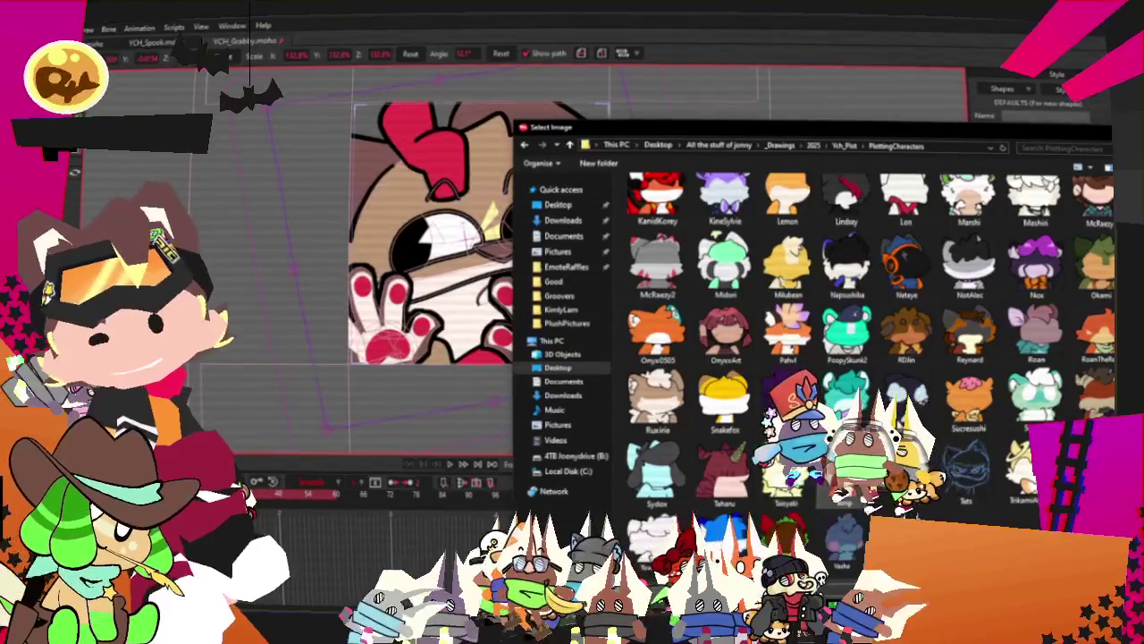
double_click(906, 398)
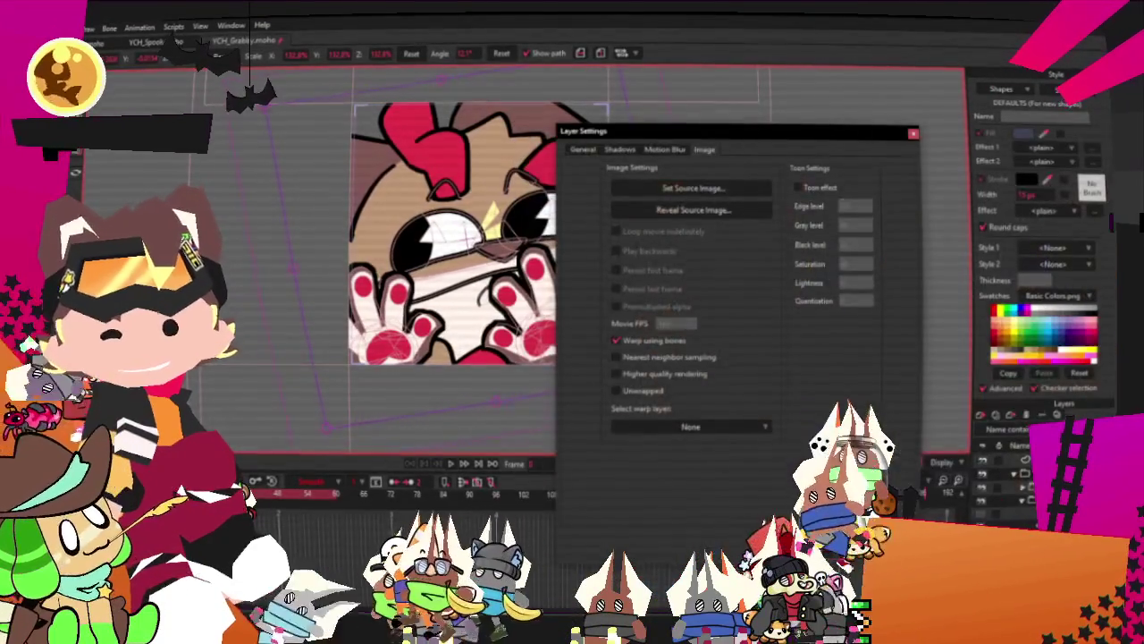
key("Return")
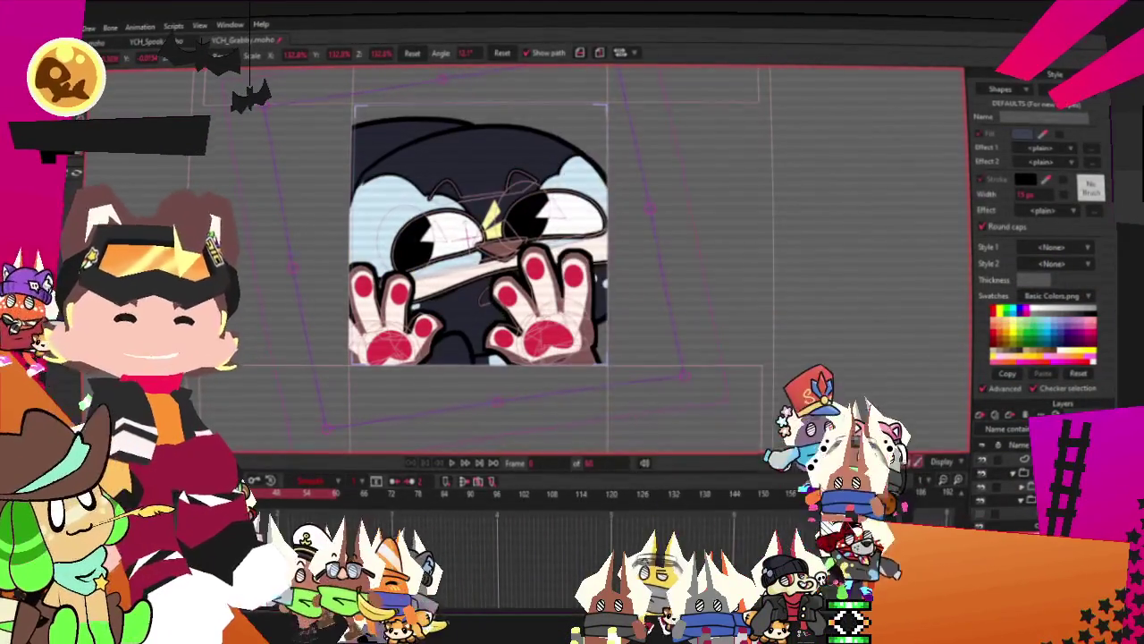
Zoom into the face, select then deselect the nose shape, and show the orca reference sheet
scroll(549, 280, "up", 1)
scroll(549, 280, "up", 1)
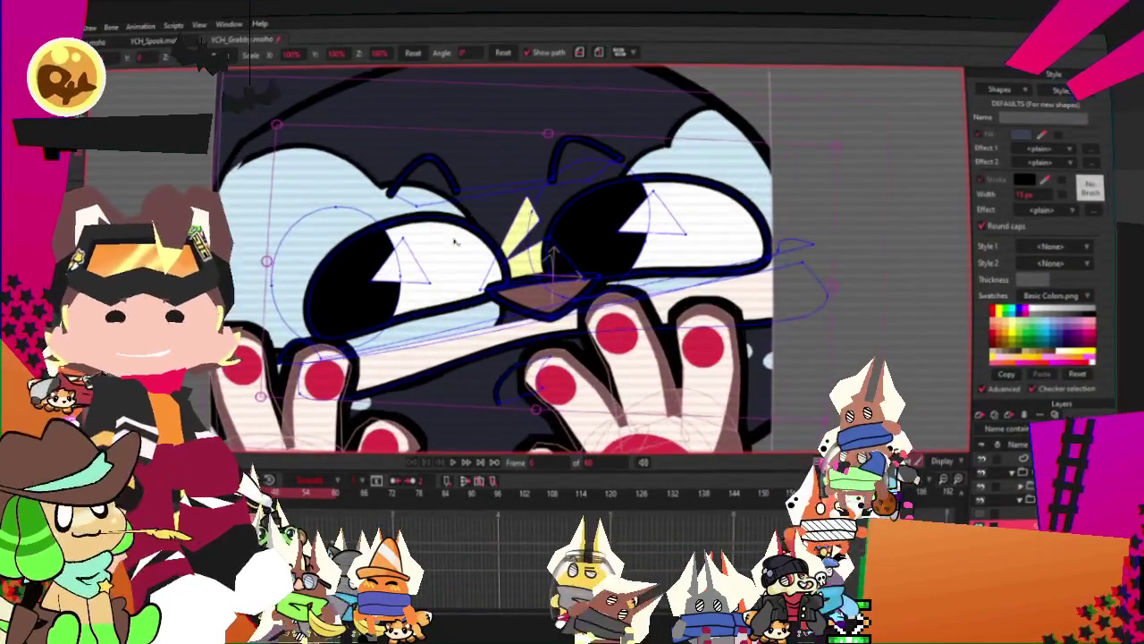
scroll(556, 165, "up", 1)
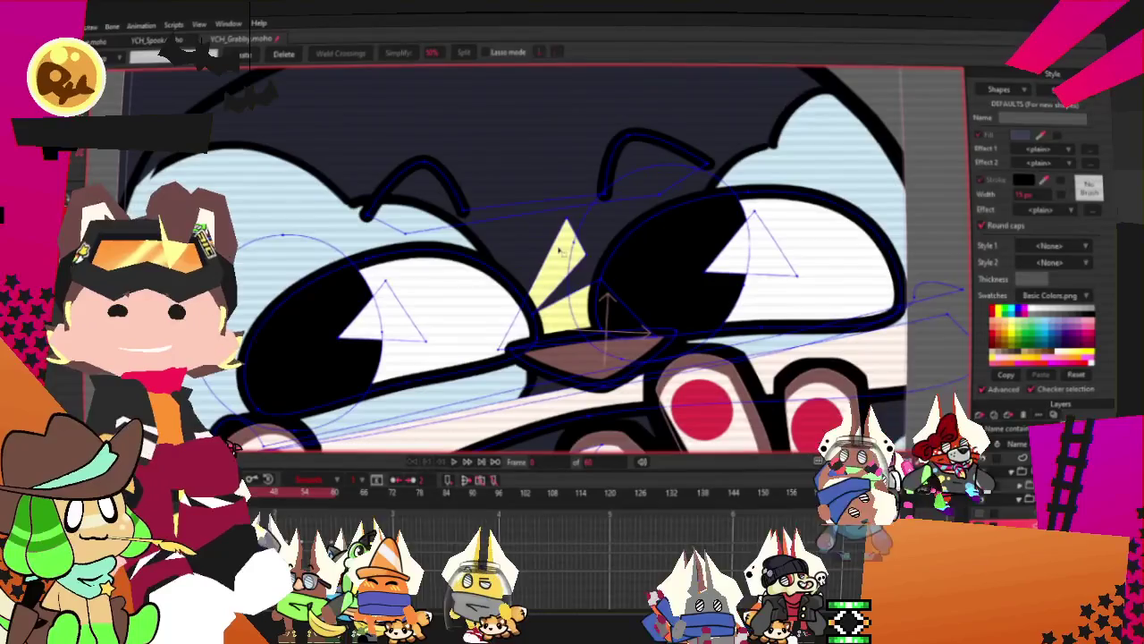
key("g")
scroll(557, 165, "down", 1)
scroll(557, 164, "down", 1)
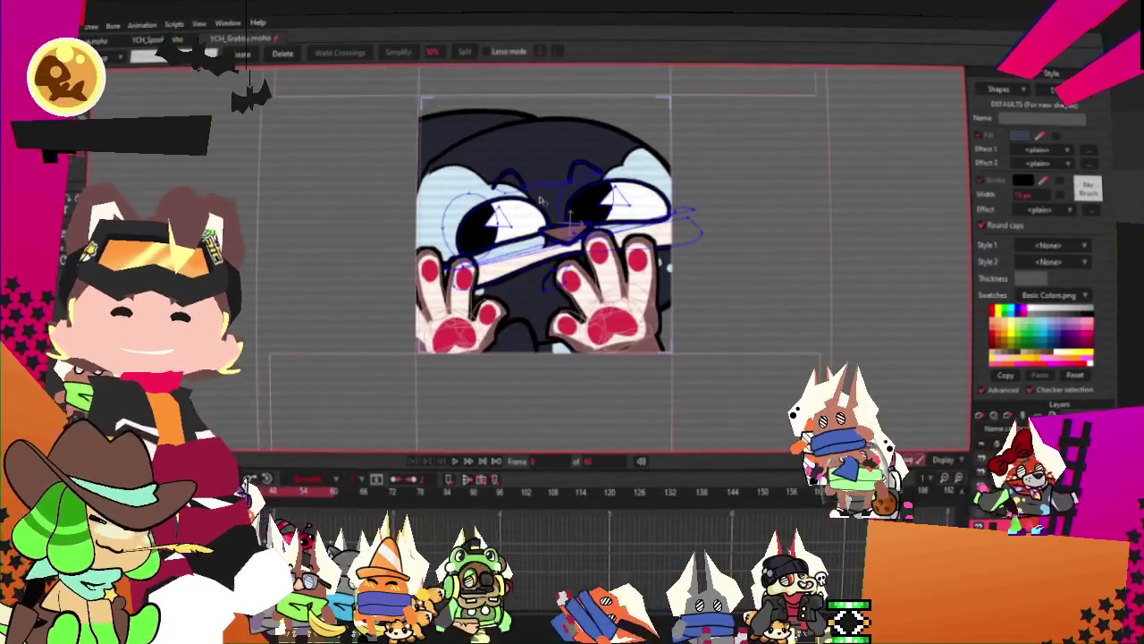
scroll(557, 165, "up", 1)
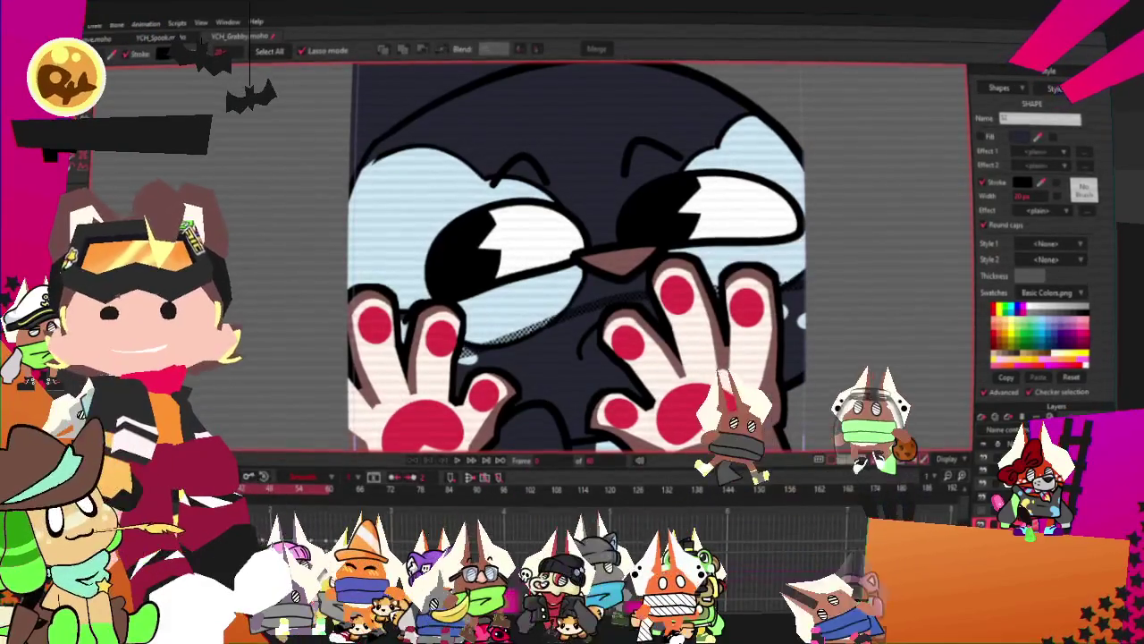
scroll(744, 262, "up", 3)
left_click(630, 234)
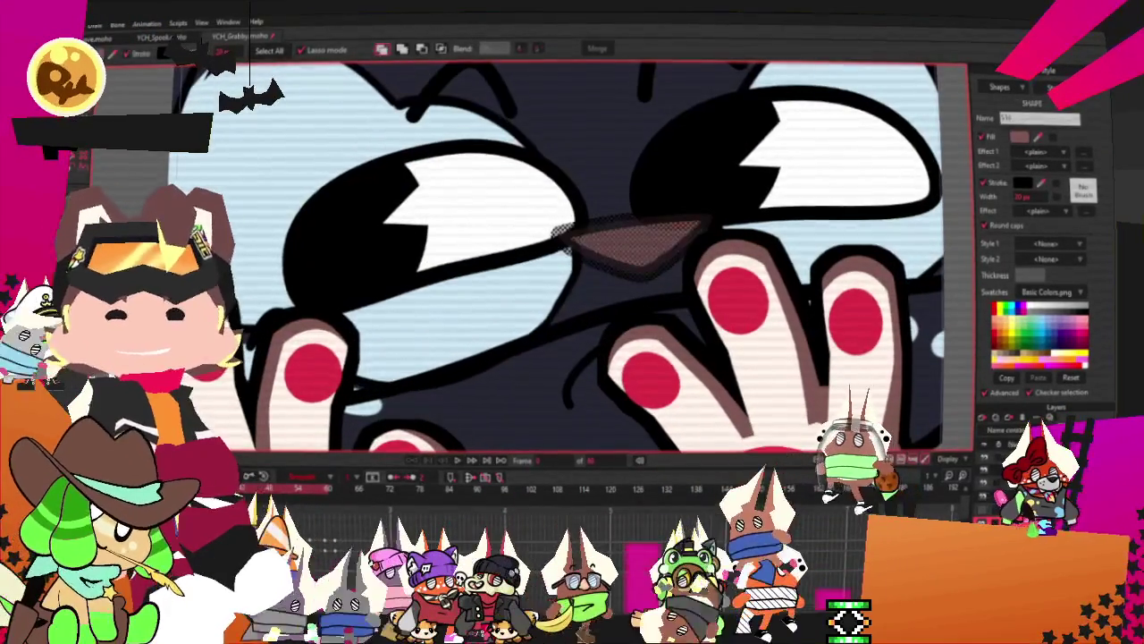
scroll(704, 136, "down", 2)
scroll(703, 136, "down", 2)
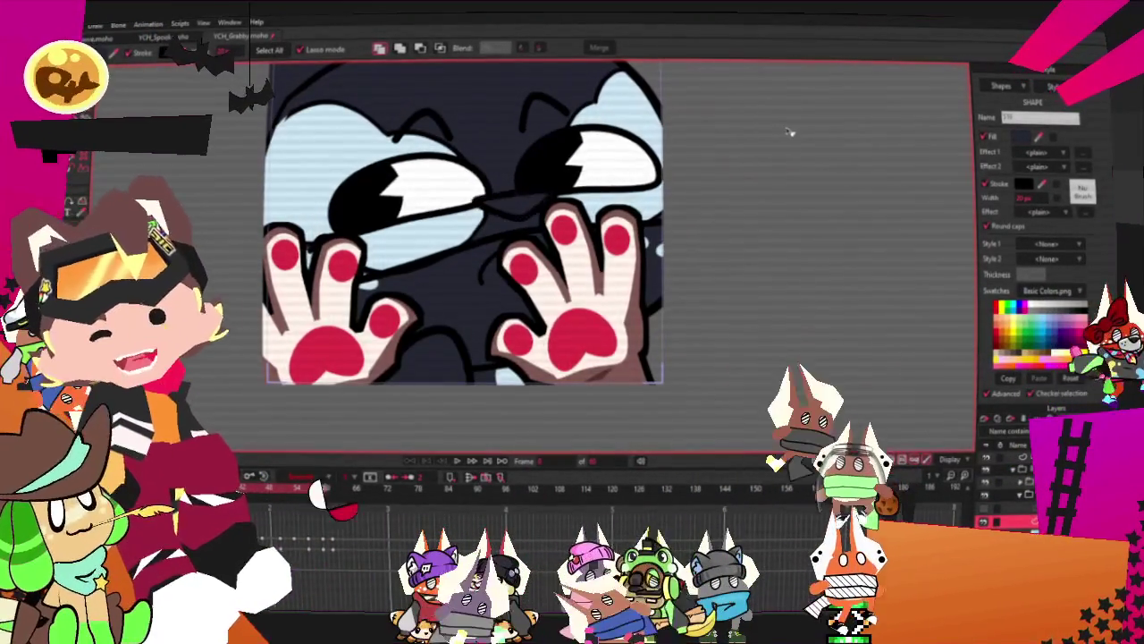
left_click(703, 169)
scroll(703, 169, "up", 2)
scroll(703, 169, "up", 1)
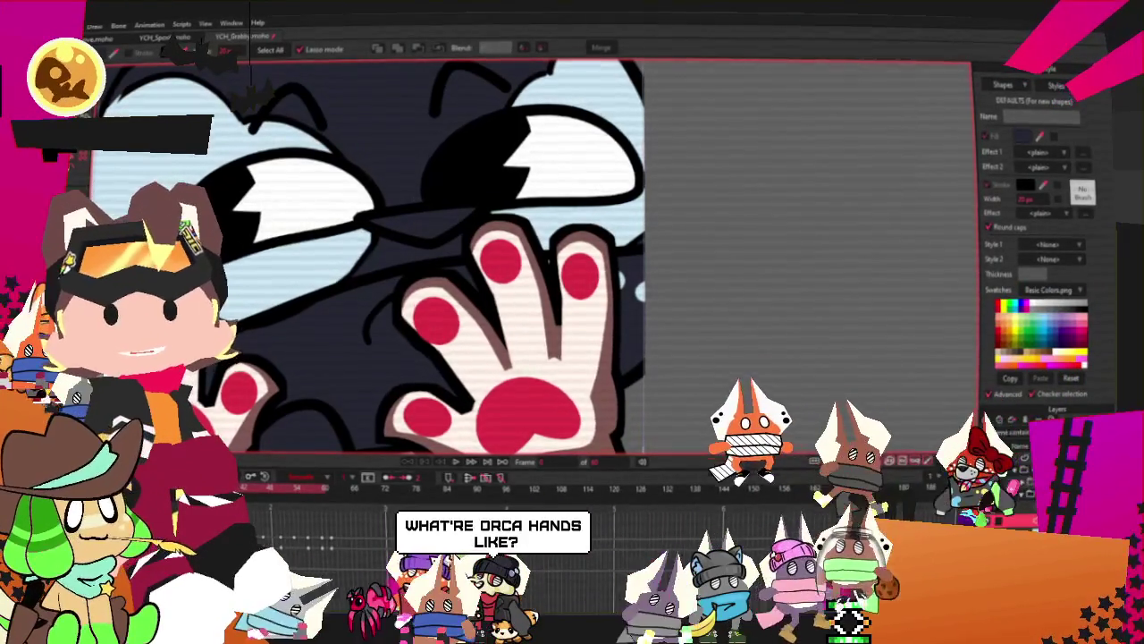
key("alt+Tab")
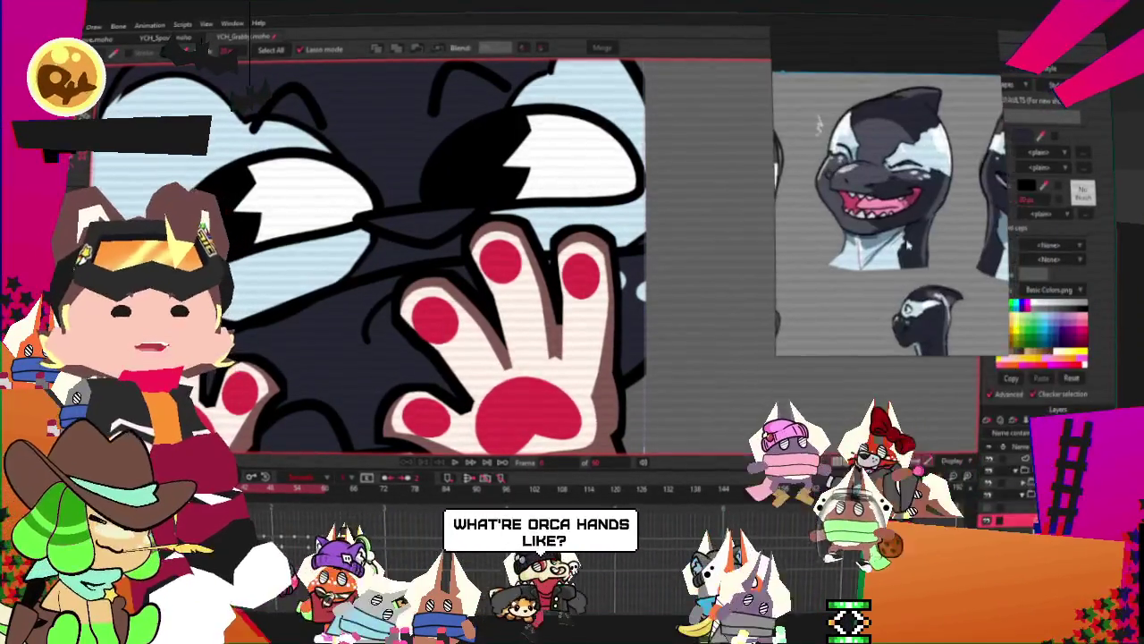
Reshape the bridge between the eyes, pulling one bridge point upward
scroll(905, 243, "down", 3)
scroll(905, 243, "up", 2)
scroll(910, 179, "up", 3)
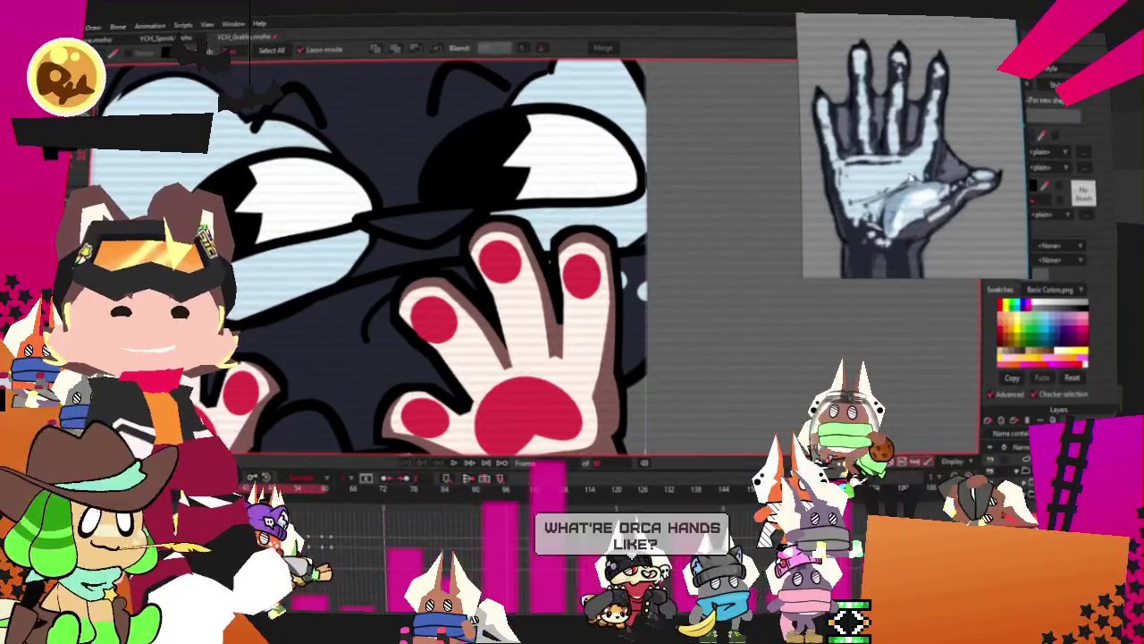
scroll(355, 314, "down", 3)
scroll(355, 314, "up", 2)
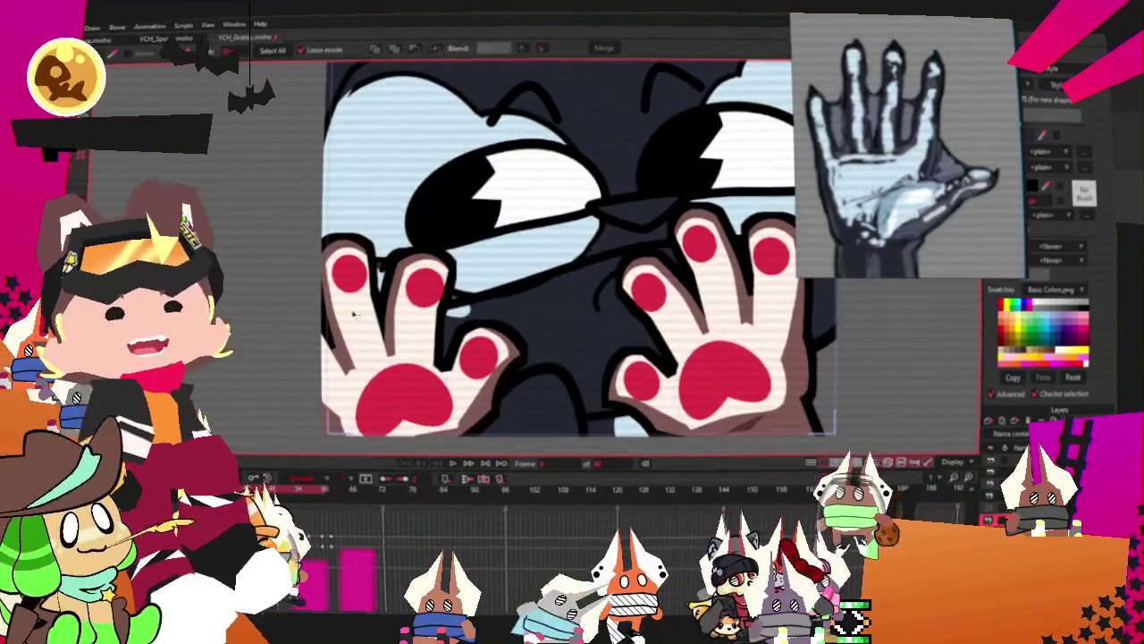
scroll(366, 339, "down", 1)
scroll(367, 340, "up", 2)
scroll(384, 313, "up", 2)
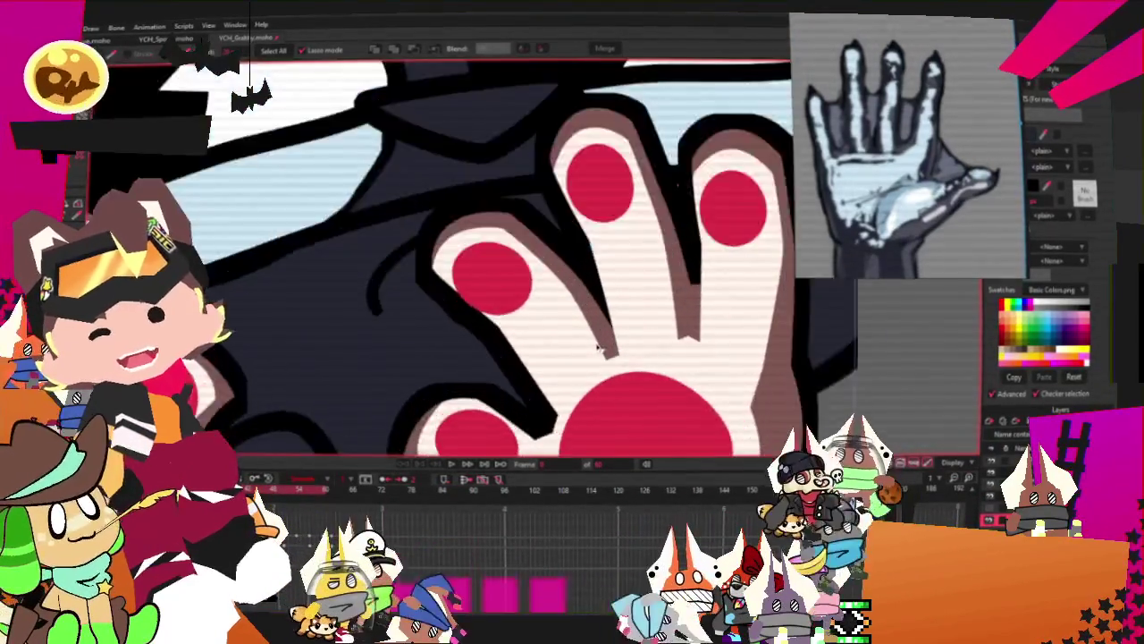
scroll(400, 279, "down", 3)
scroll(484, 244, "up", 1)
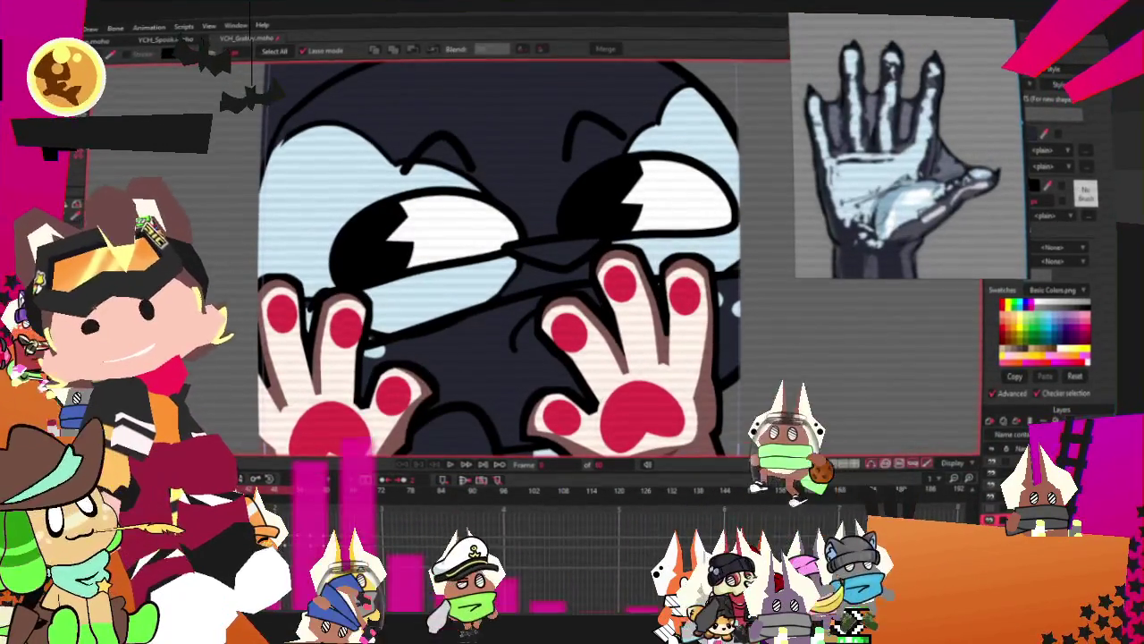
key("t")
scroll(577, 254, "up", 2)
scroll(576, 254, "up", 2)
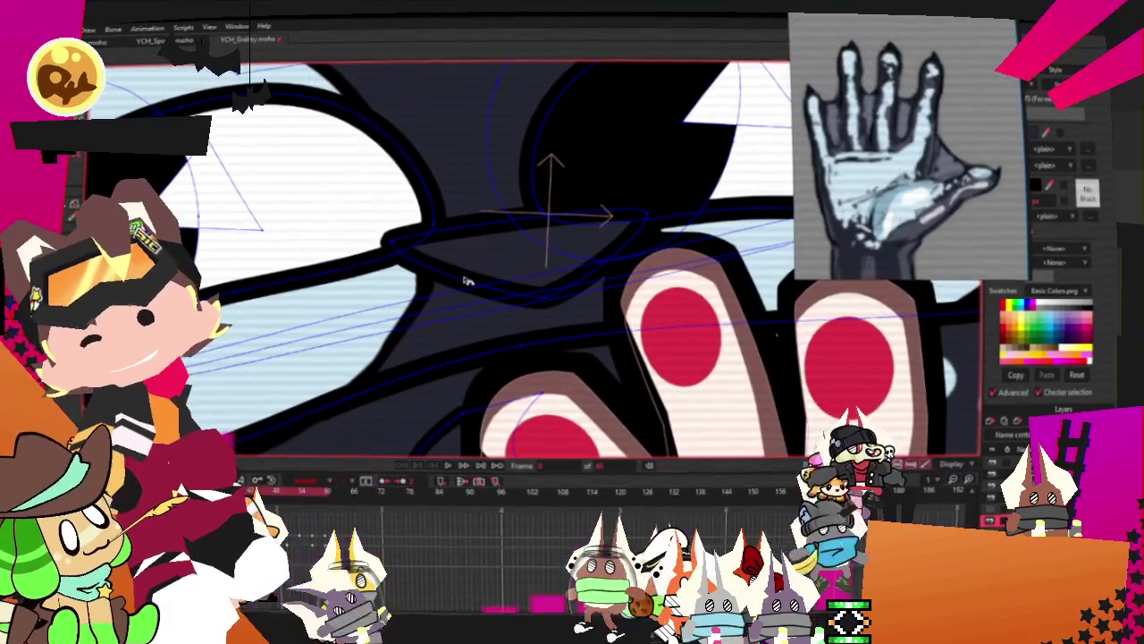
scroll(331, 210, "down", 2)
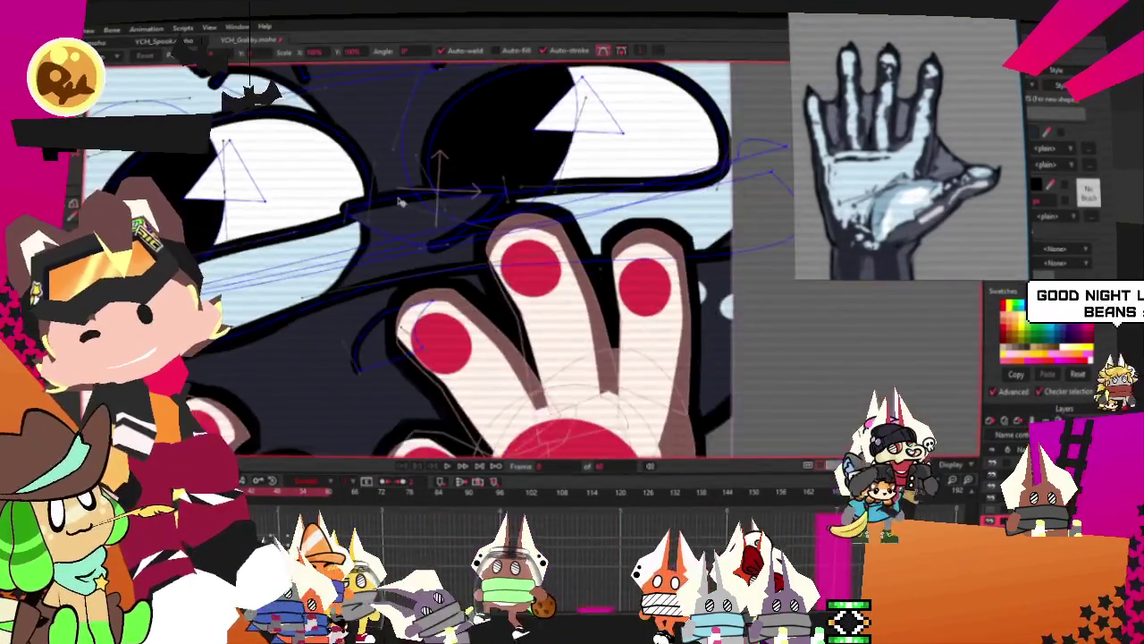
scroll(331, 210, "up", 1)
mouse_move(328, 212)
left_mouse_down()
mouse_move(454, 275)
mouse_move(560, 212)
left_mouse_up()
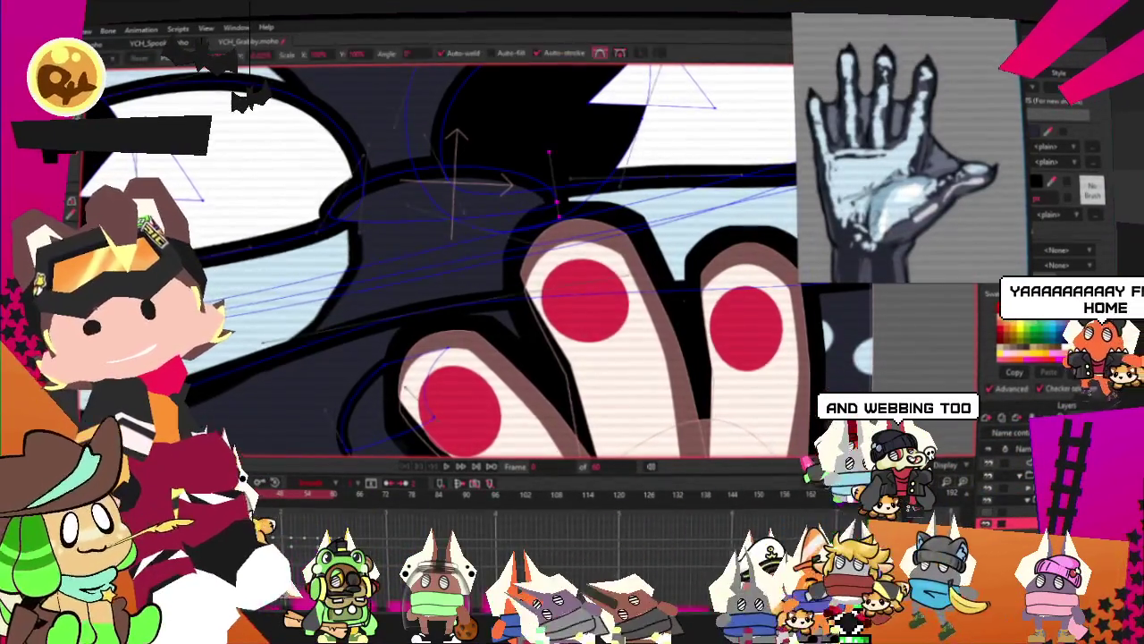
left_click(347, 234)
left_click_drag(347, 234, 347, 221)
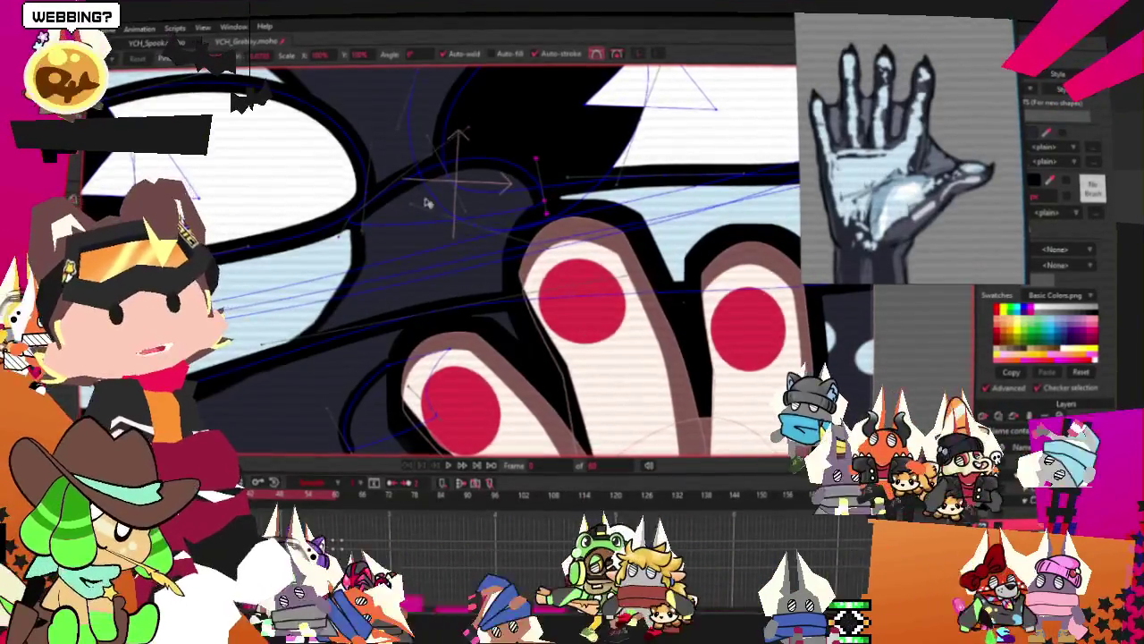
On the left hand layer, lasso-select the palm and thumb points
scroll(422, 208, "down", 3)
scroll(422, 207, "down", 2)
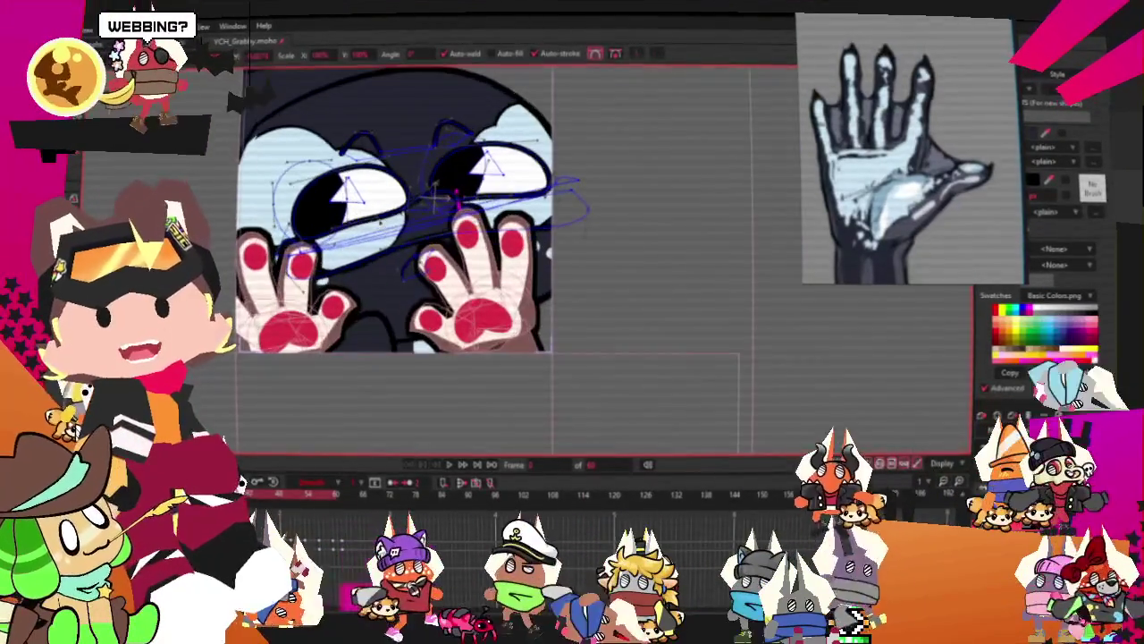
scroll(422, 207, "up", 2)
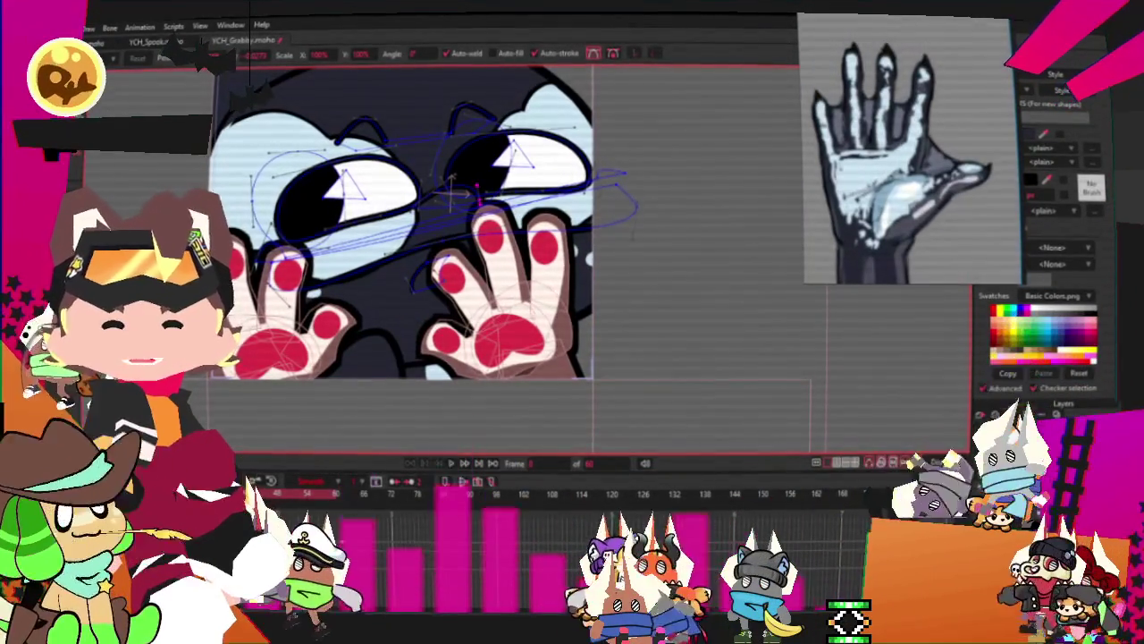
left_click(268, 304)
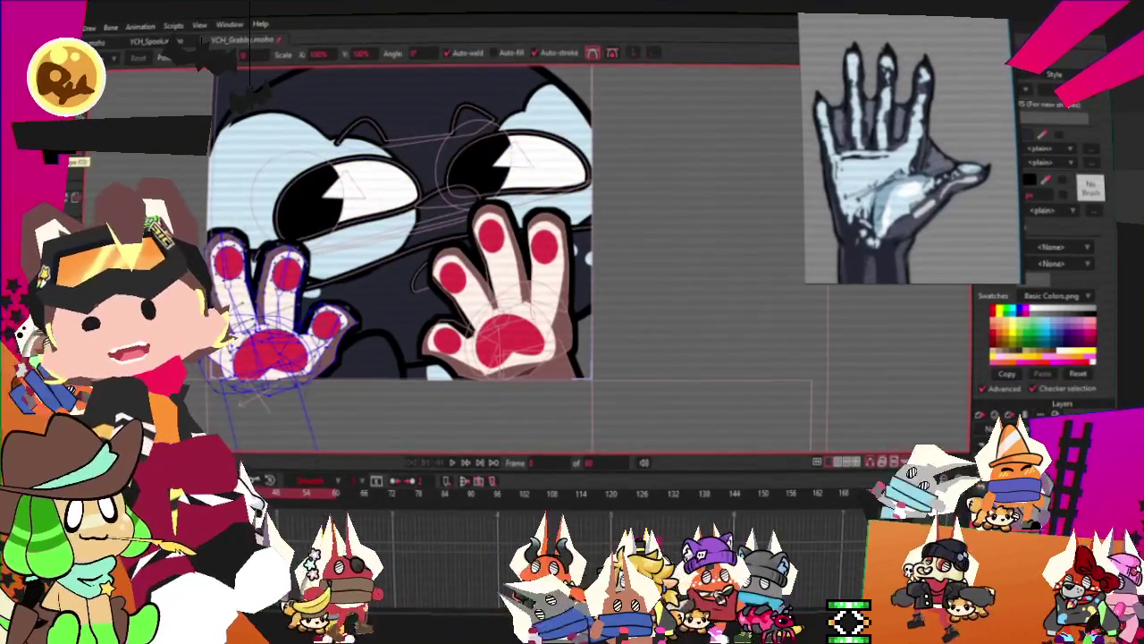
key("g")
scroll(285, 309, "up", 1)
scroll(284, 310, "up", 3)
left_click_drag(201, 340, 355, 368)
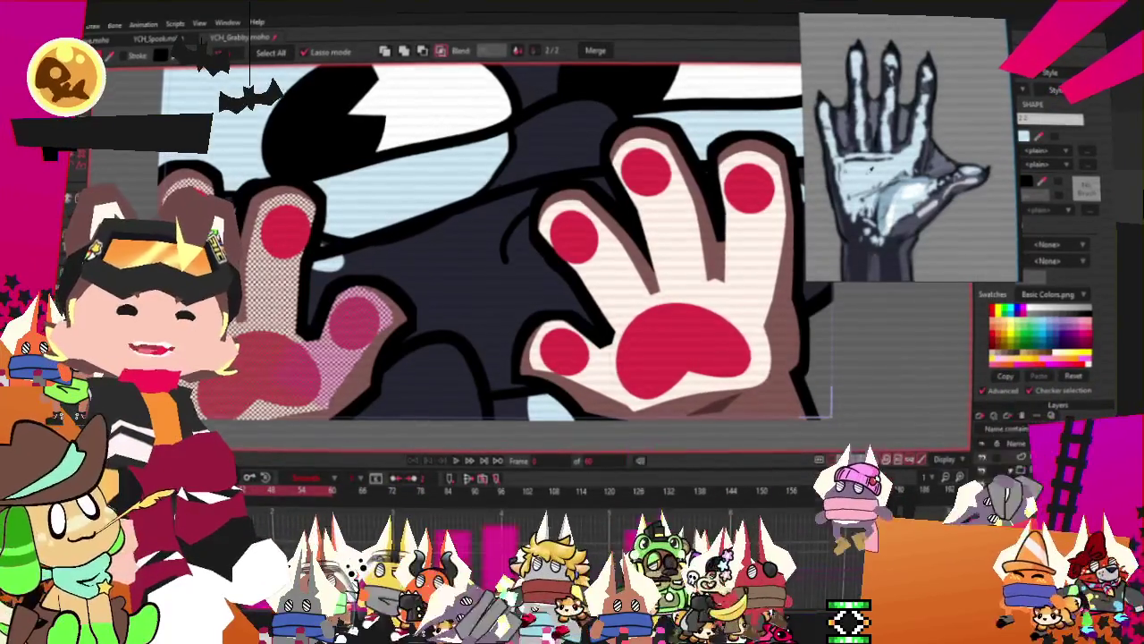
Select the left hand's palm fill shape
scroll(451, 374, "down", 3)
scroll(450, 375, "up", 3)
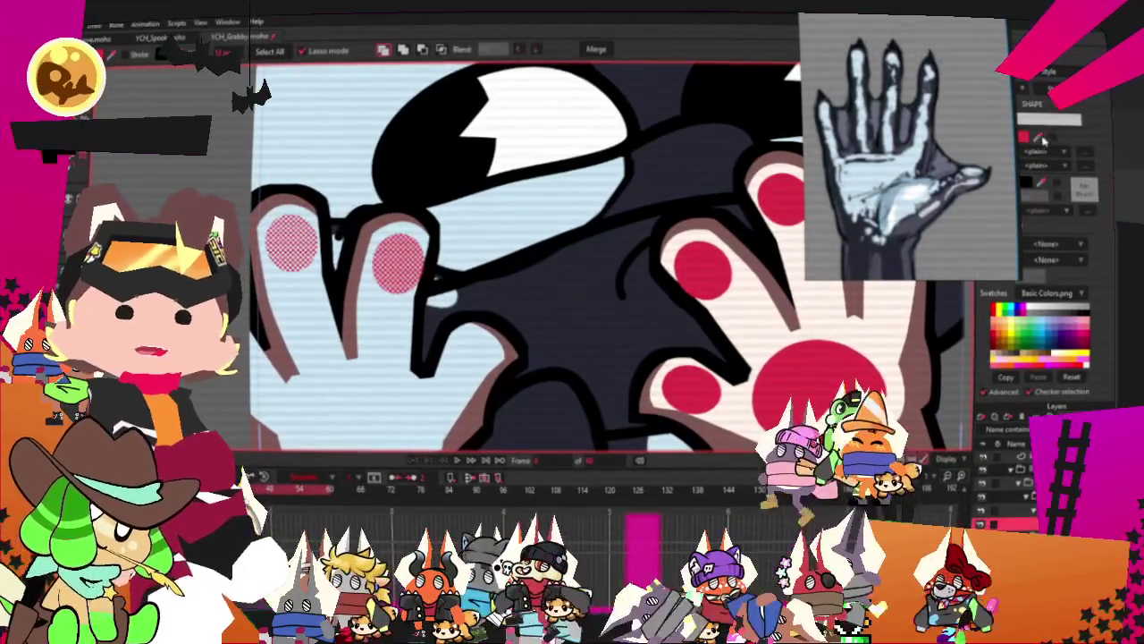
scroll(537, 232, "down", 3)
scroll(637, 250, "down", 2)
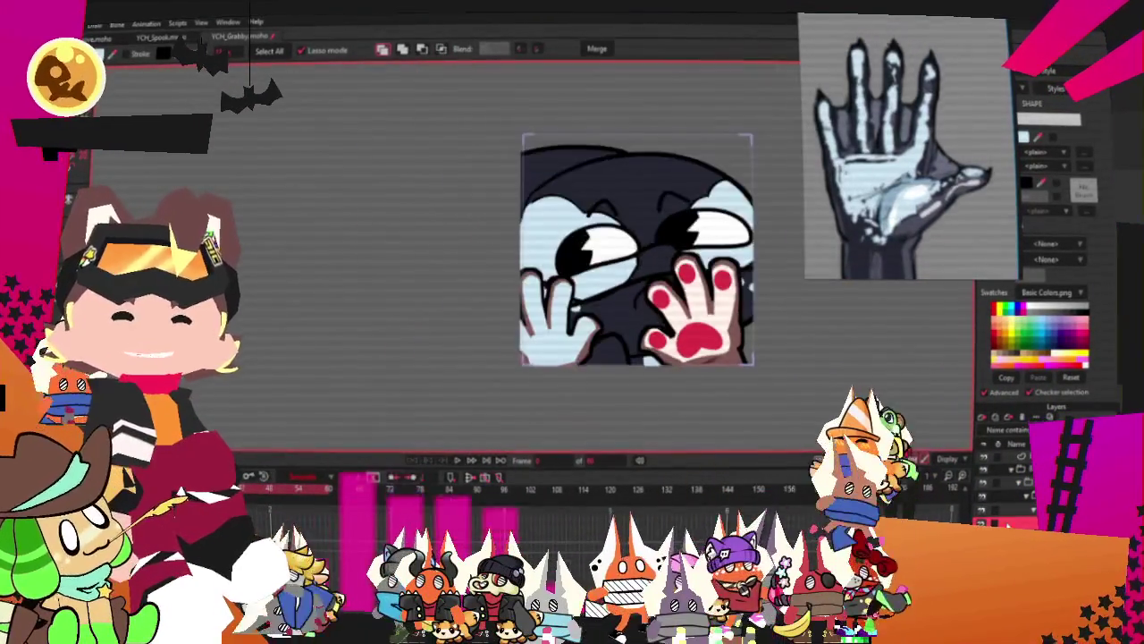
scroll(514, 328, "up", 4)
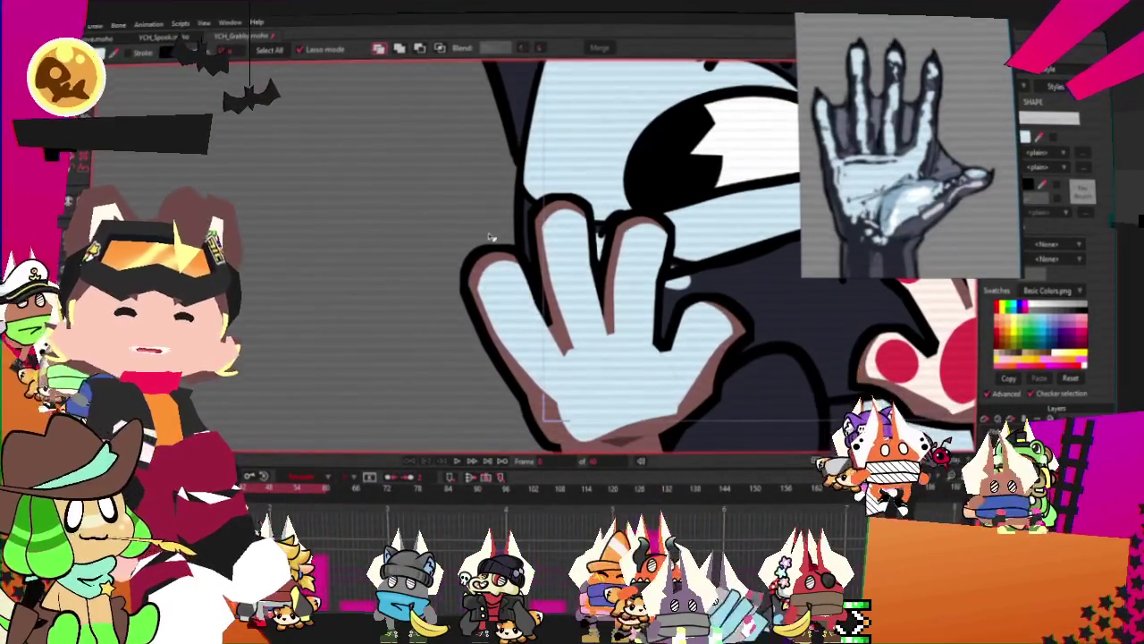
scroll(527, 367, "up", 3)
scroll(512, 354, "up", 2)
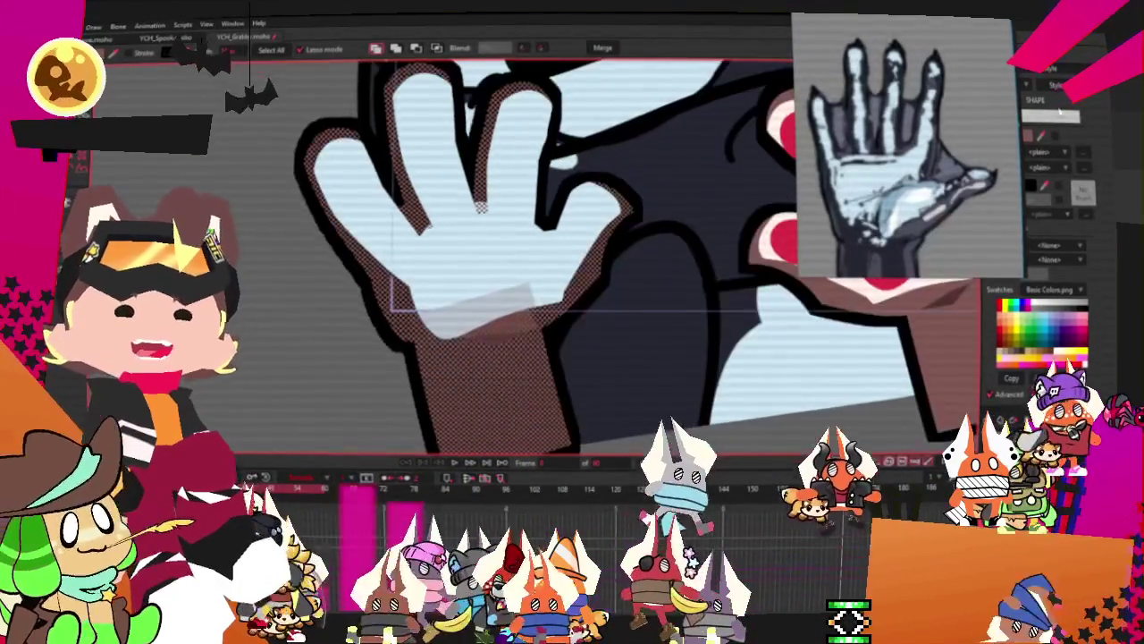
left_click(501, 344)
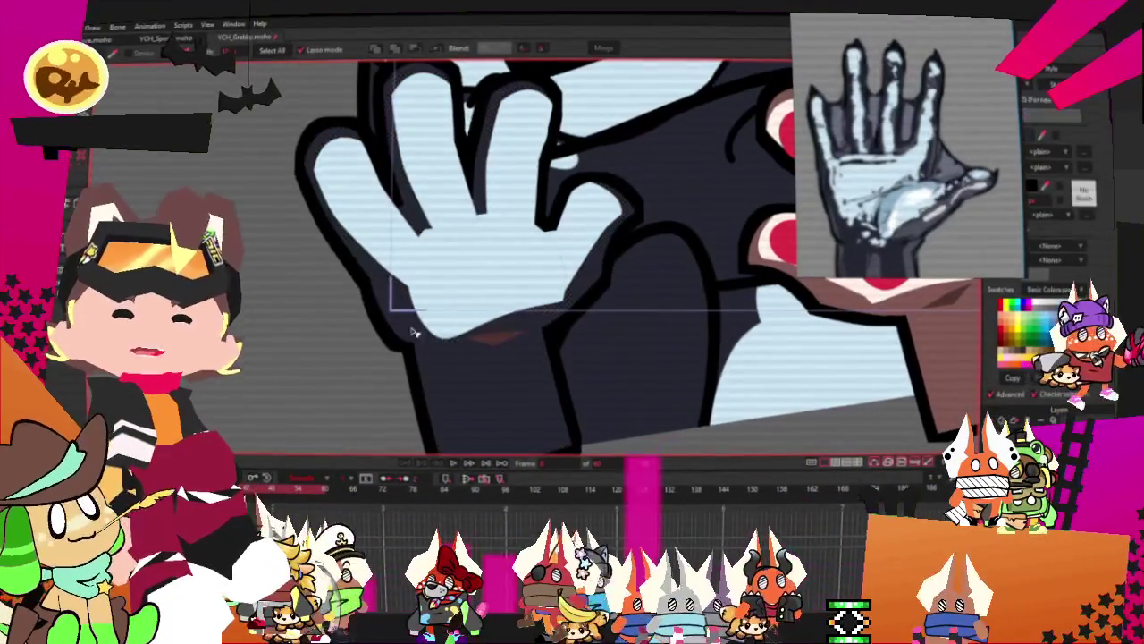
left_click(499, 344)
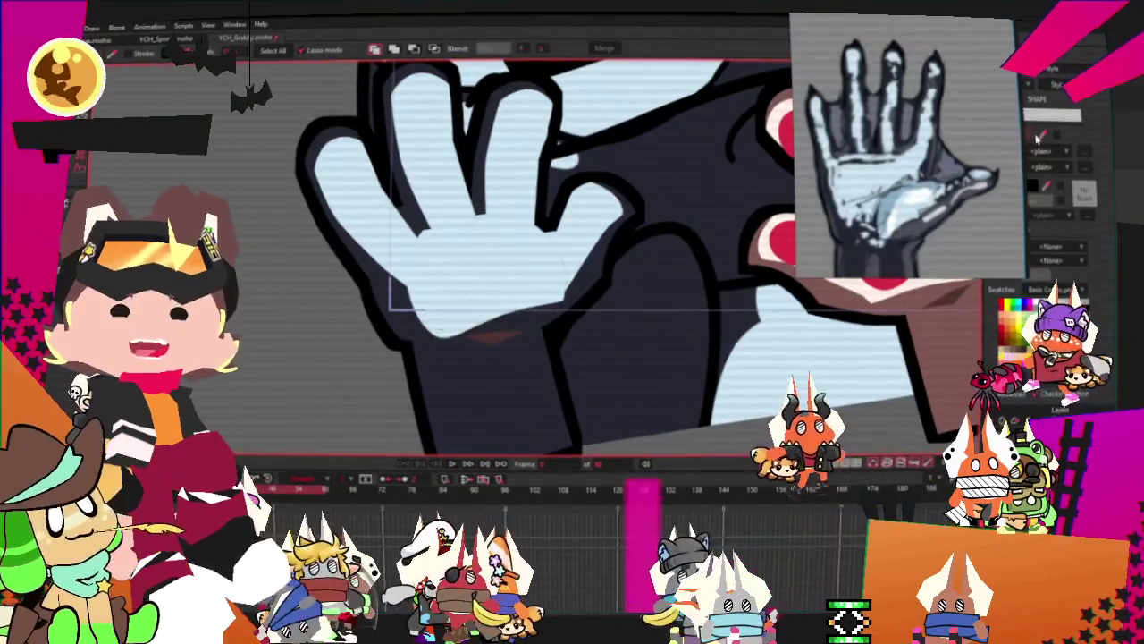
Recolour the palm fill pale blue and the wrist dark navy
left_click(1038, 135)
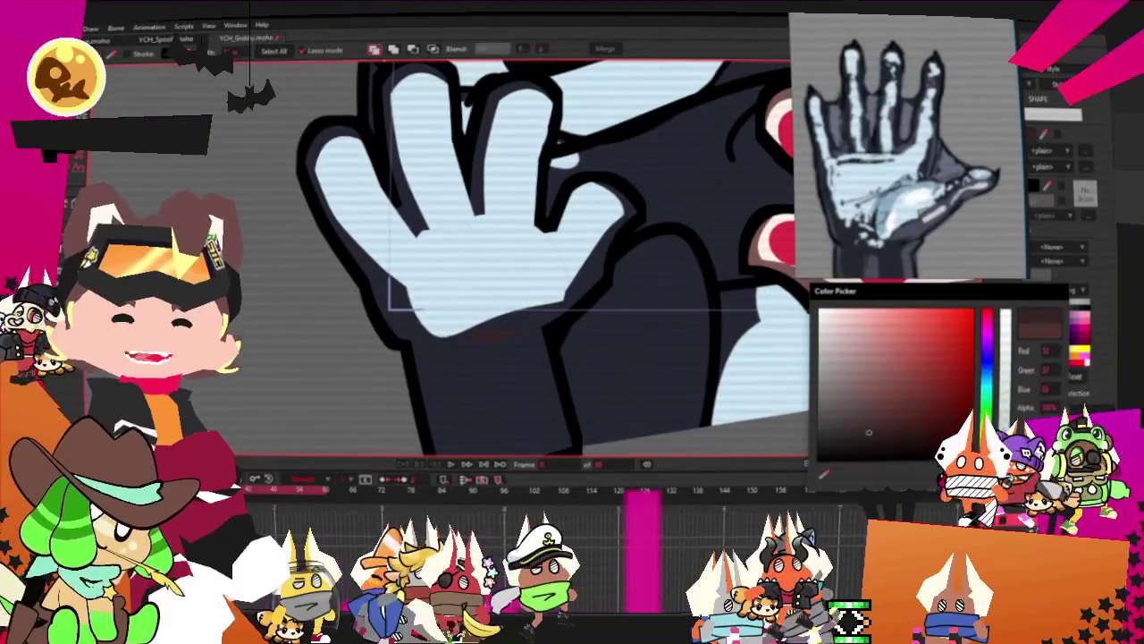
key("Return")
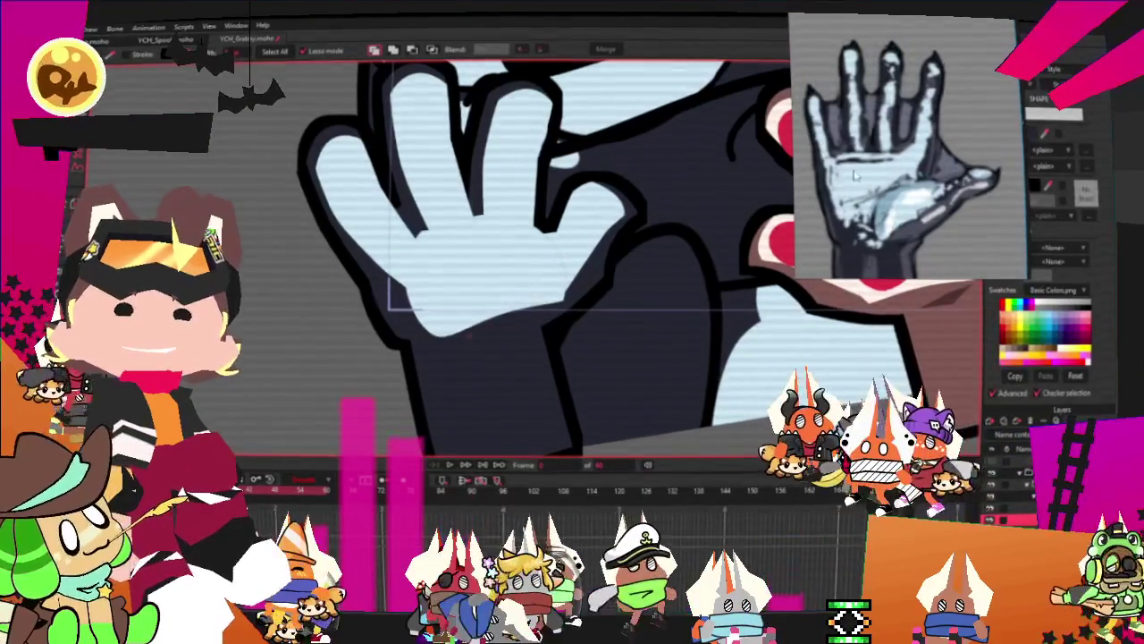
left_click(1037, 135)
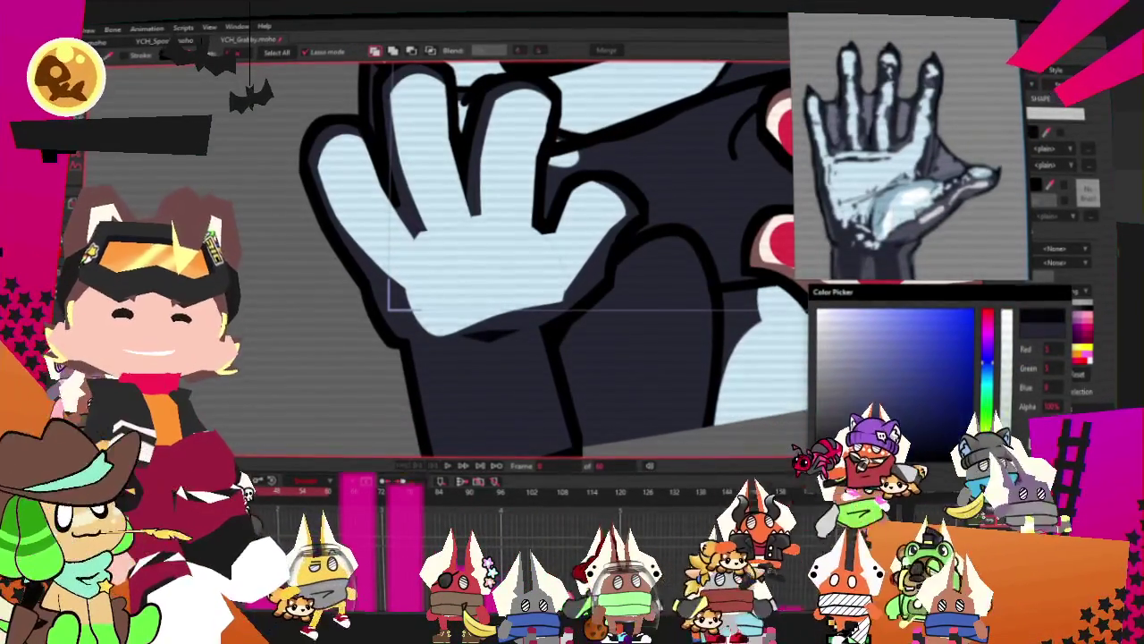
key("Return")
scroll(295, 283, "down", 3)
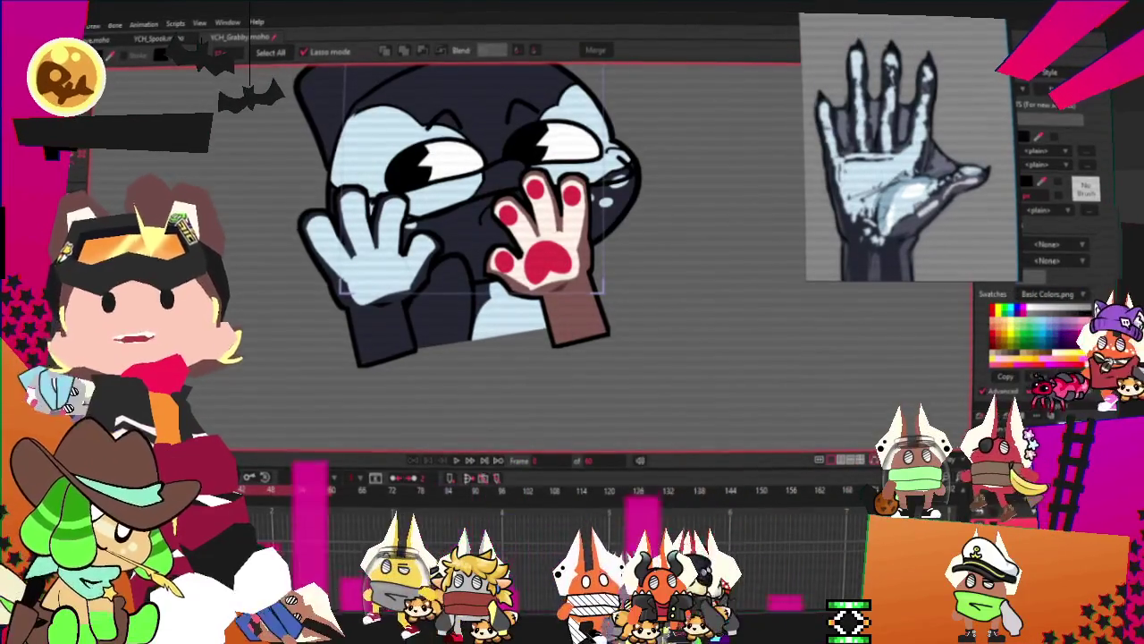
Zoom around the right hand and undo the existing shape selection there
scroll(600, 314, "down", 2)
scroll(601, 314, "up", 3)
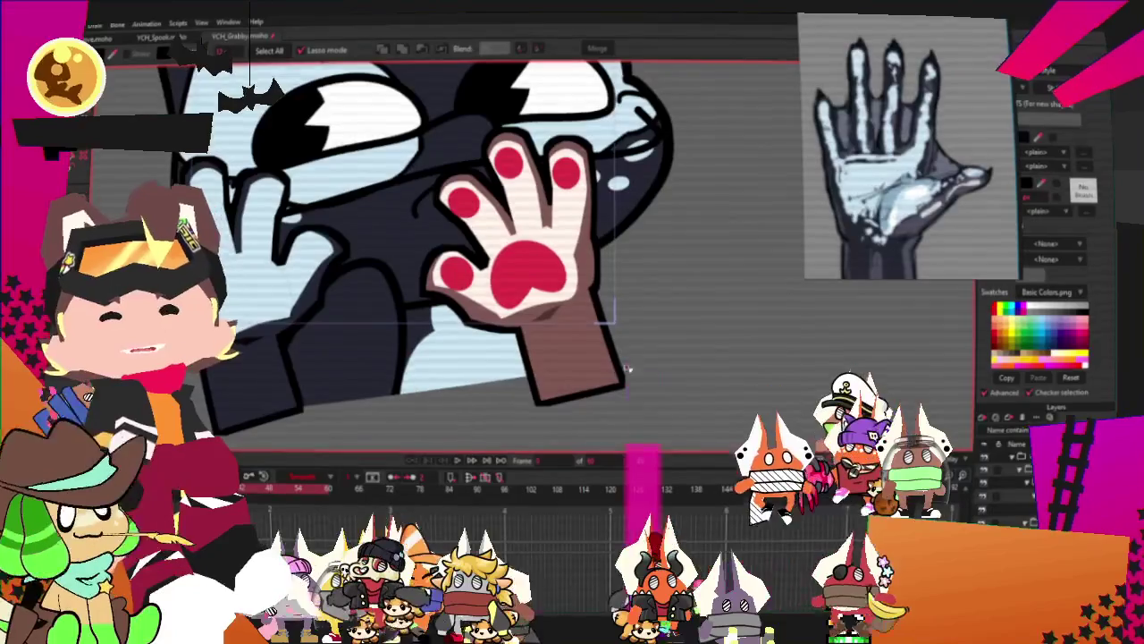
scroll(521, 301, "up", 2)
scroll(521, 301, "down", 3)
scroll(357, 232, "up", 4)
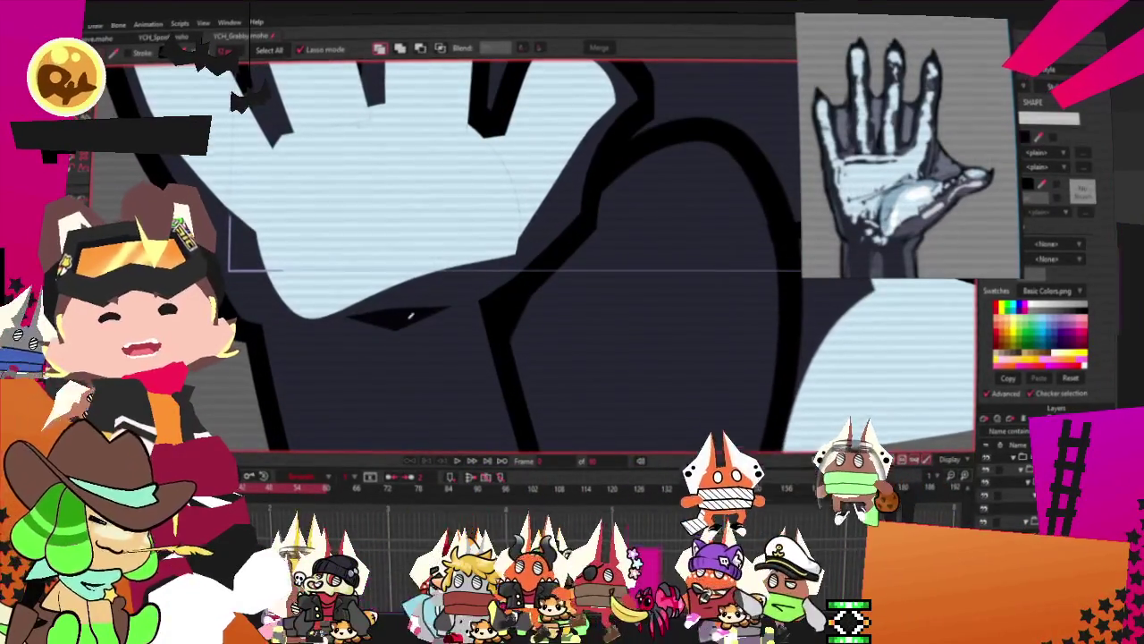
scroll(613, 243, "down", 3)
scroll(614, 243, "up", 2)
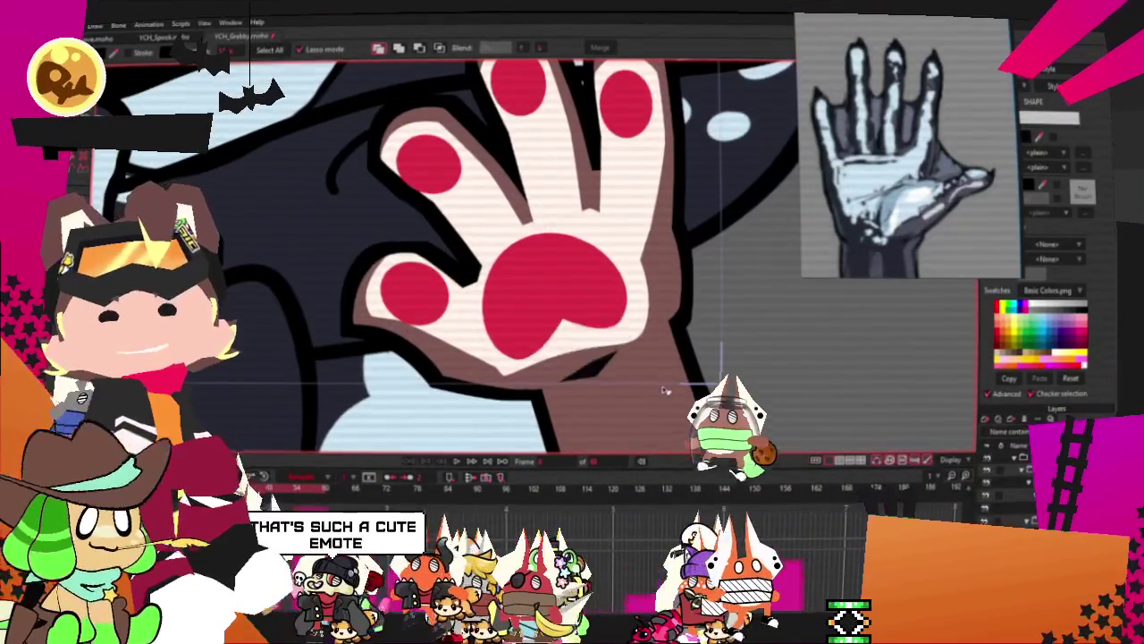
scroll(641, 263, "down", 2)
scroll(545, 214, "up", 3)
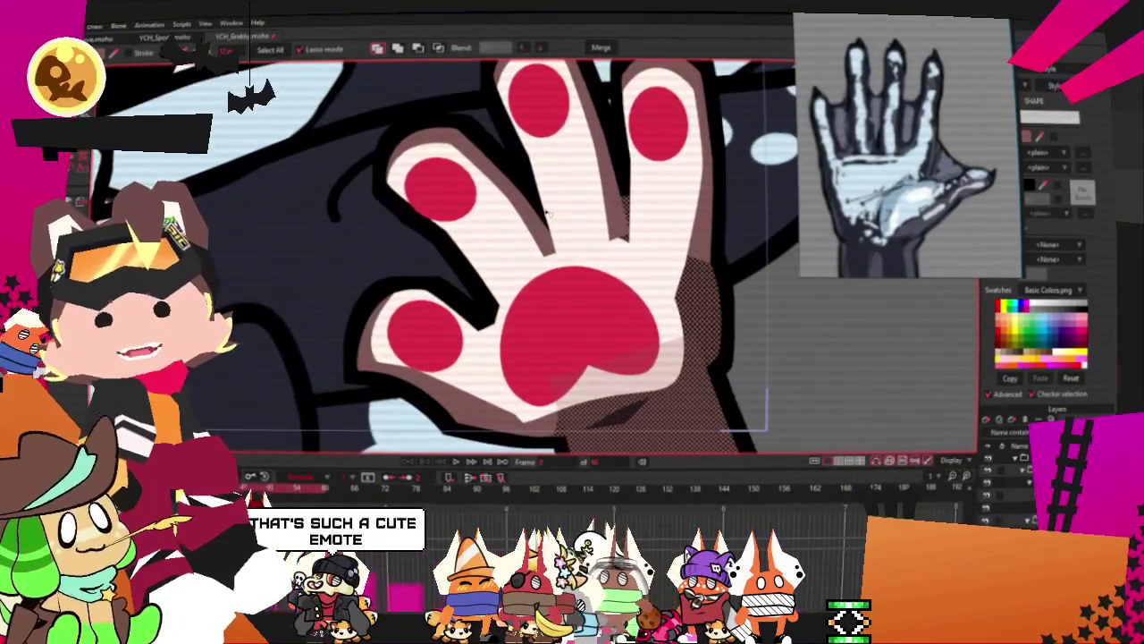
key("ctrl+z")
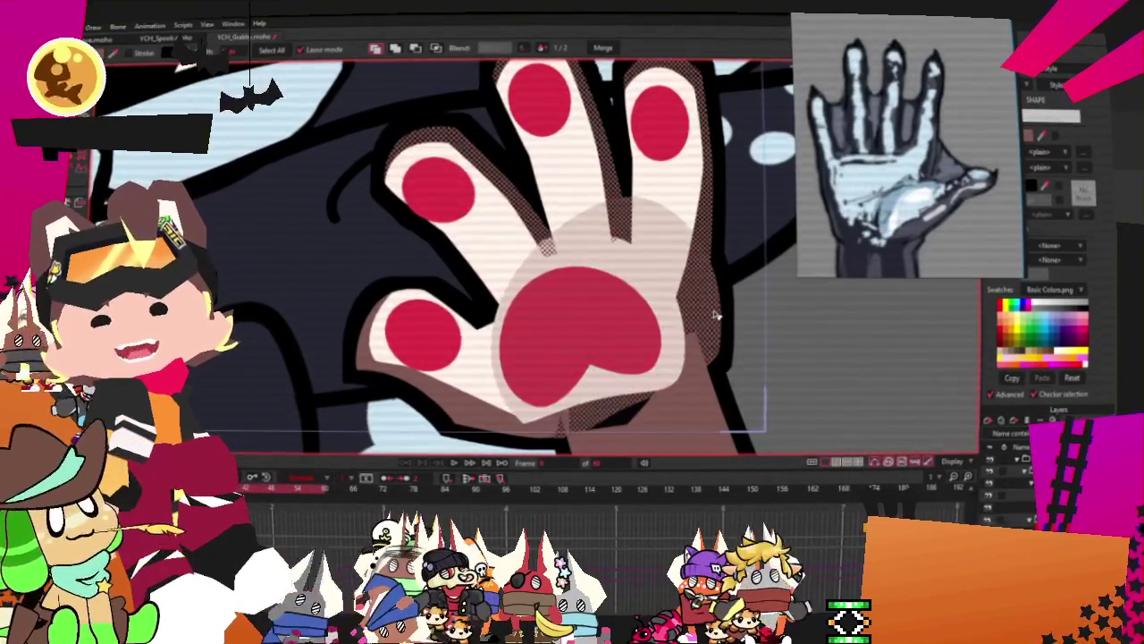
Select the paw pad on the right hand's finger
scroll(721, 277, "down", 3)
scroll(659, 312, "up", 4)
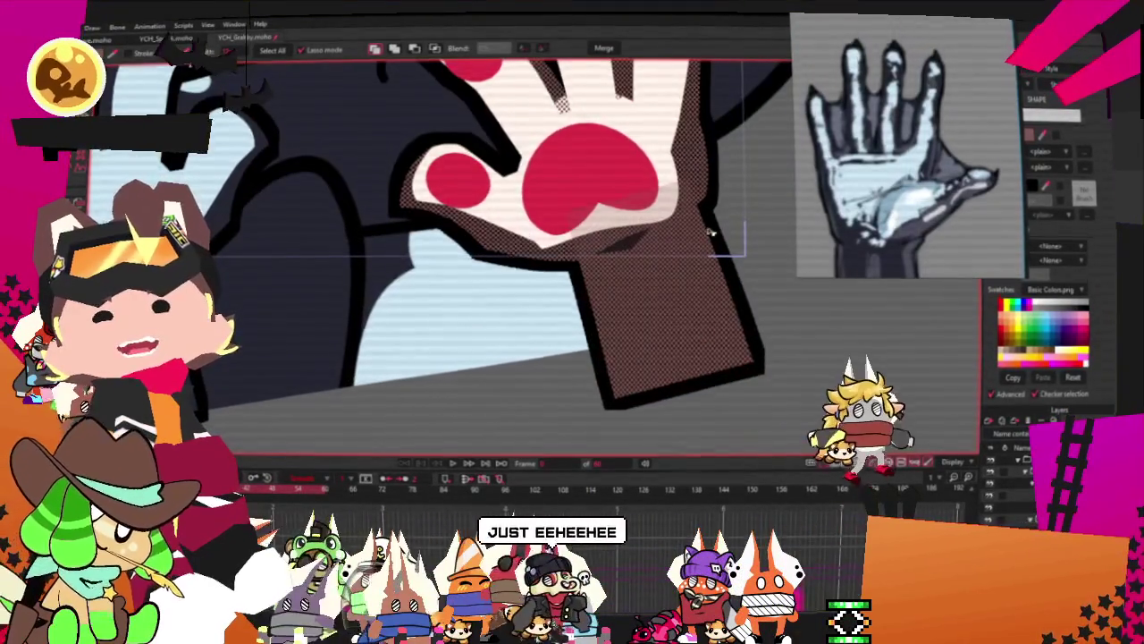
scroll(711, 234, "down", 3)
scroll(326, 219, "up", 3)
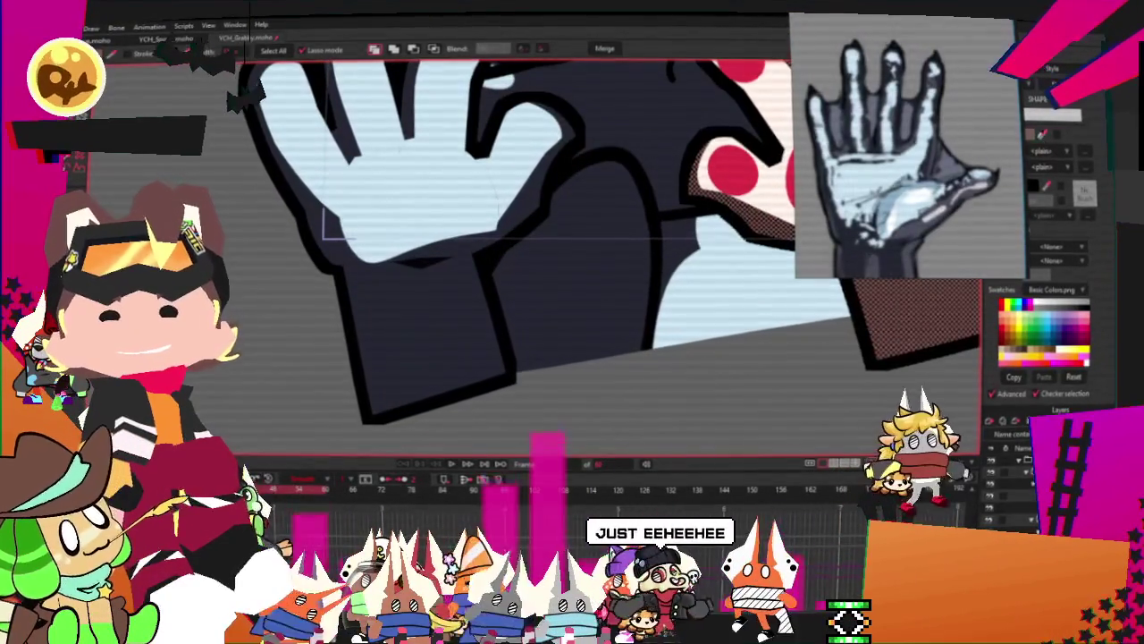
scroll(327, 219, "down", 3)
scroll(613, 222, "up", 3)
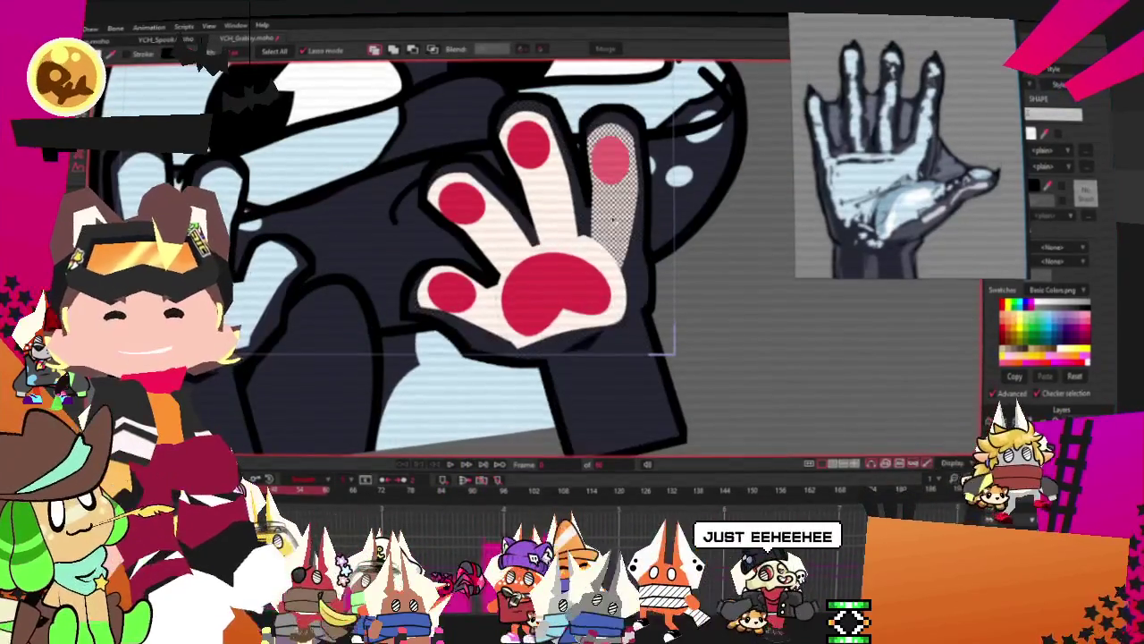
left_click(474, 202)
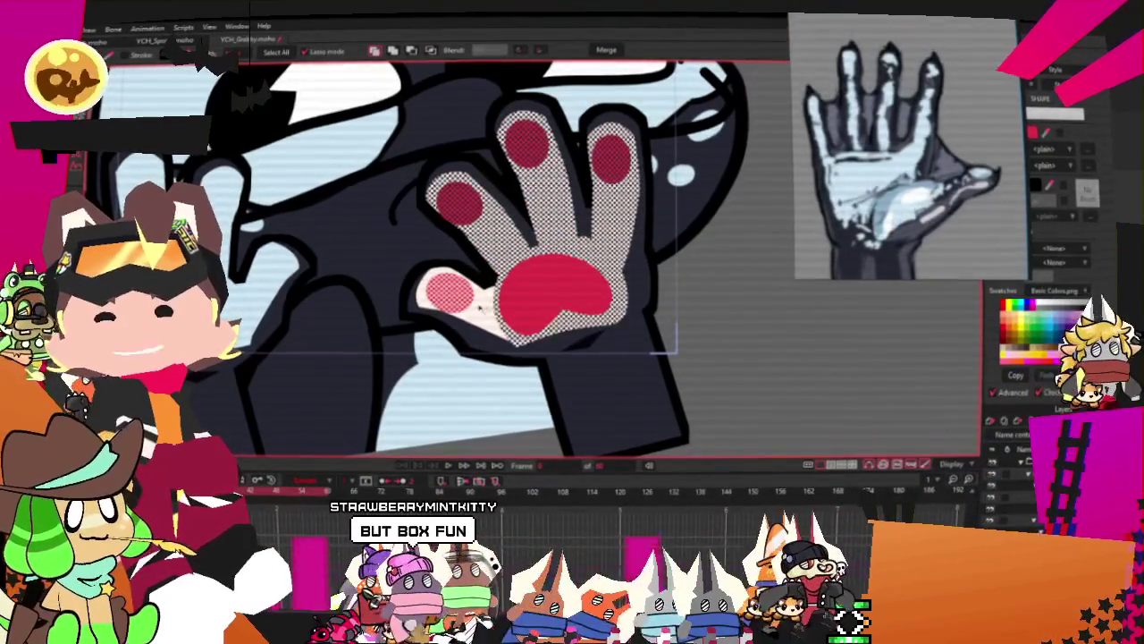
scroll(479, 309, "down", 3)
scroll(375, 242, "up", 3)
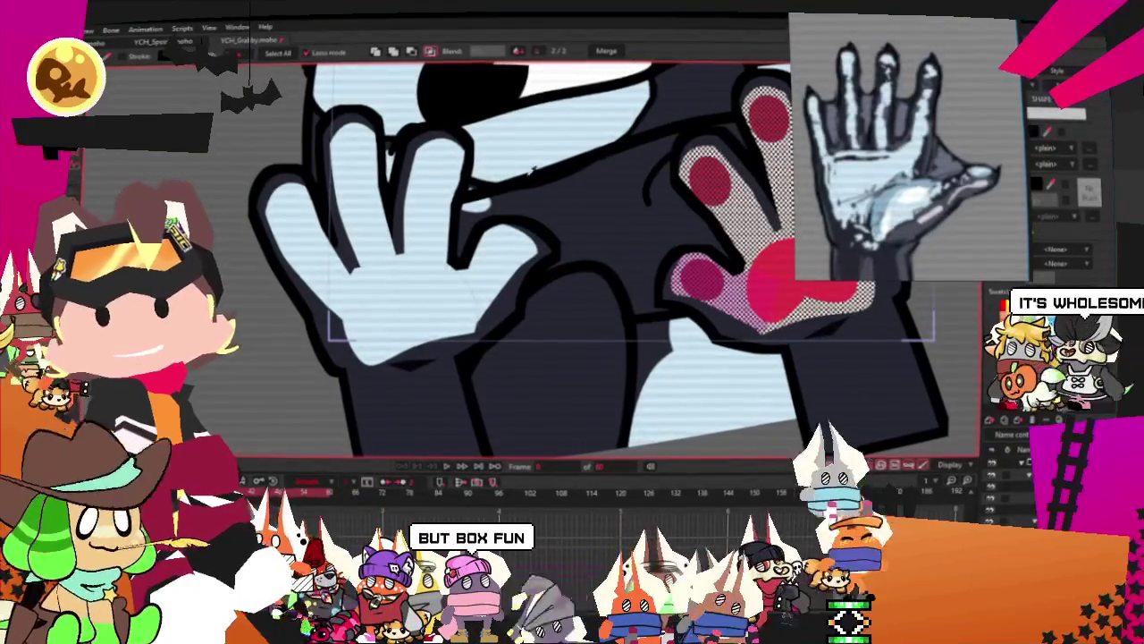
scroll(518, 157, "down", 3)
scroll(465, 269, "up", 3)
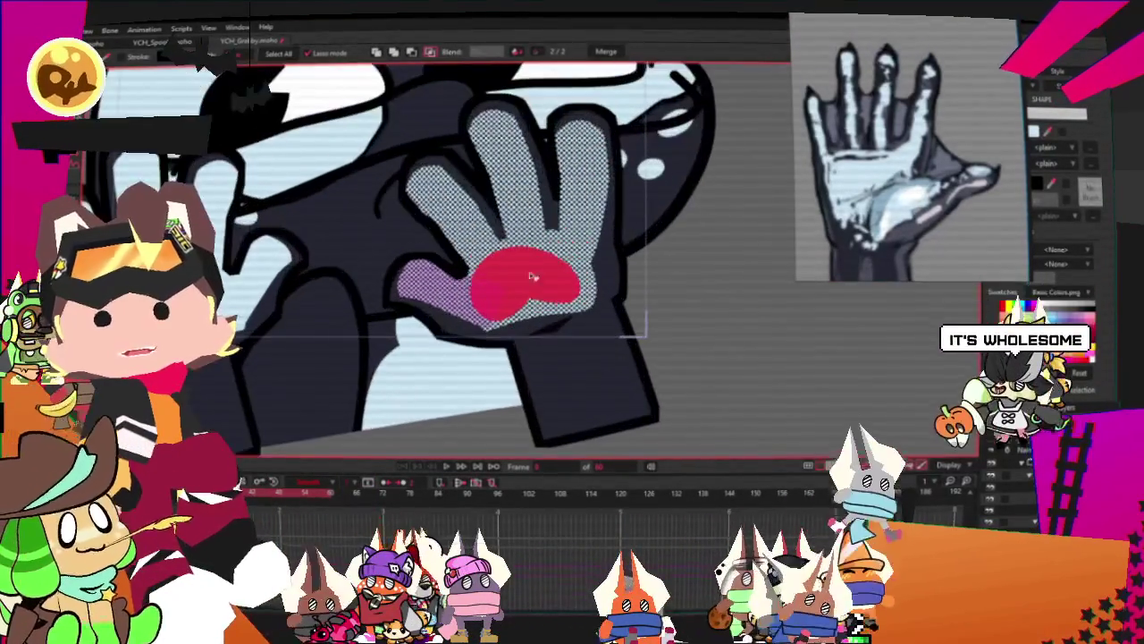
scroll(751, 212, "down", 2)
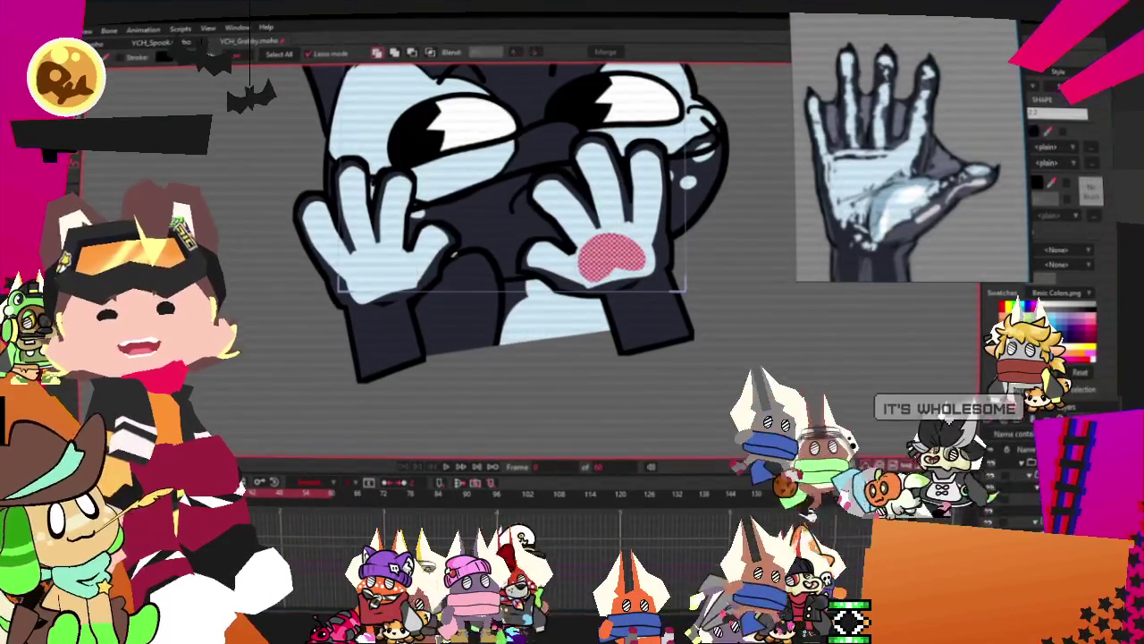
scroll(238, 169, "down", 3)
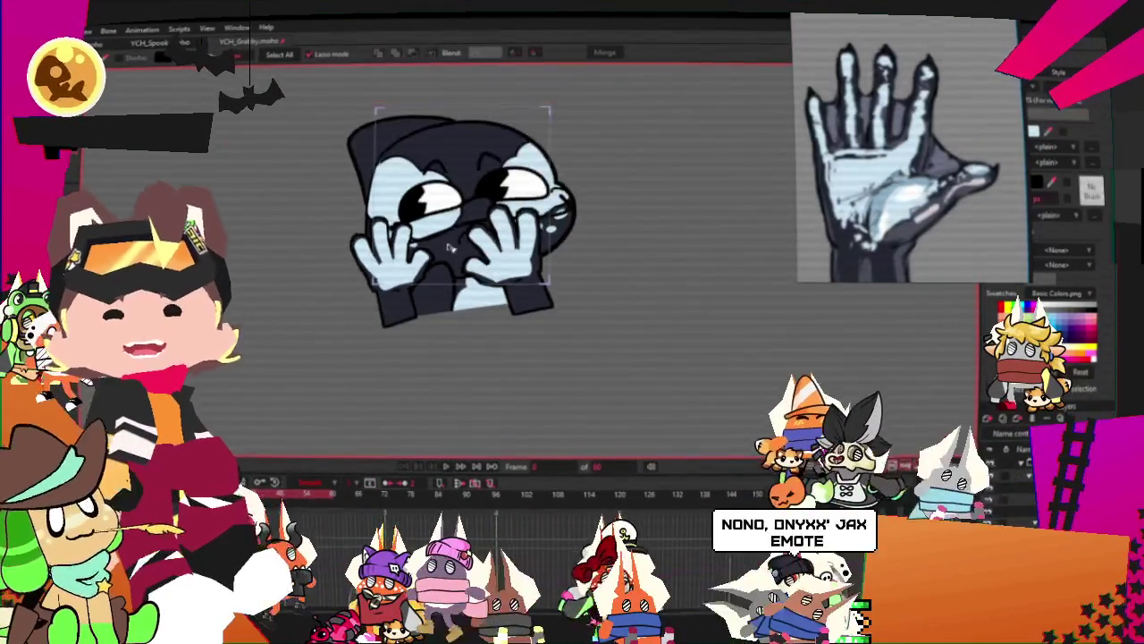
Scale the character layer to 132.8%, tilt it 12.1°, and play the animation preview
scroll(513, 277, "up", 2)
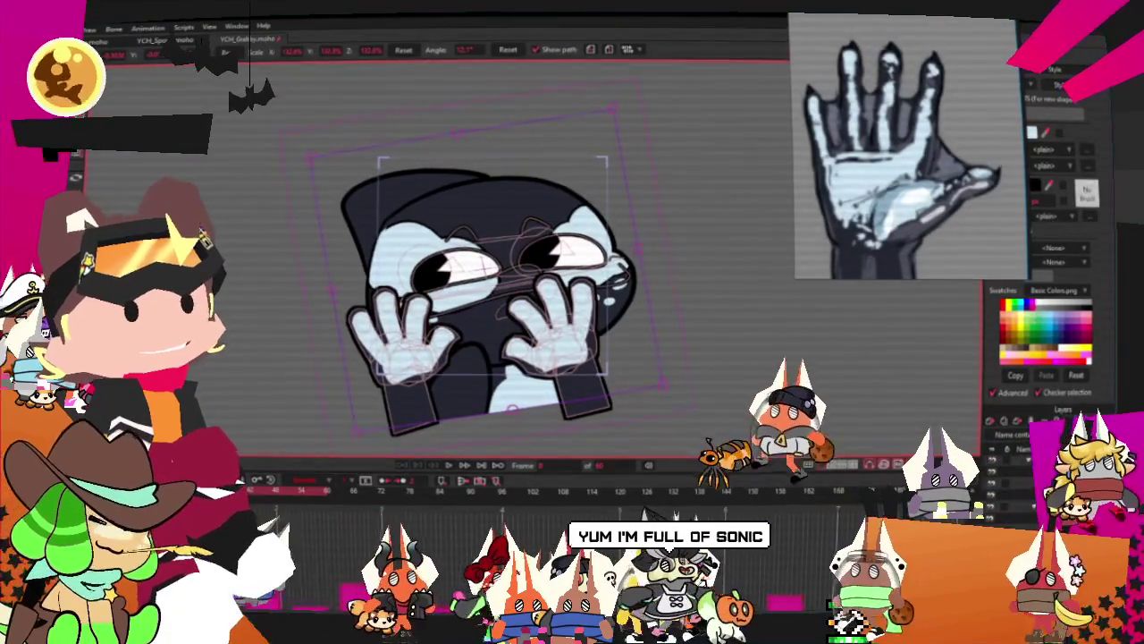
mouse_move(662, 401)
left_mouse_down()
mouse_move(639, 375)
mouse_move(662, 366)
mouse_move(682, 398)
left_mouse_up()
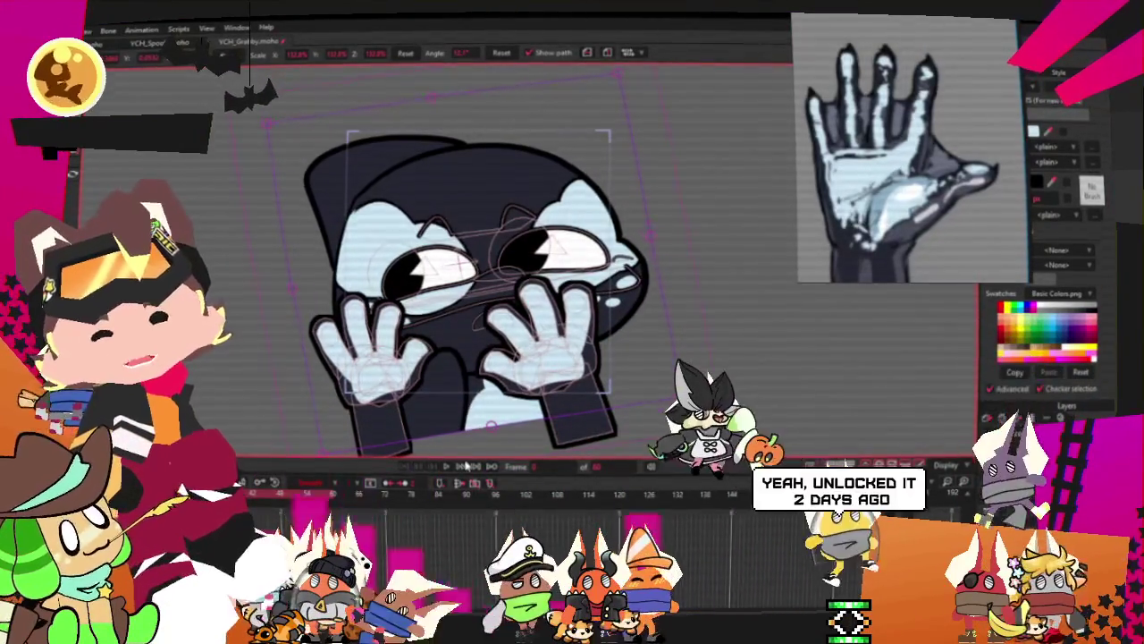
key("space")
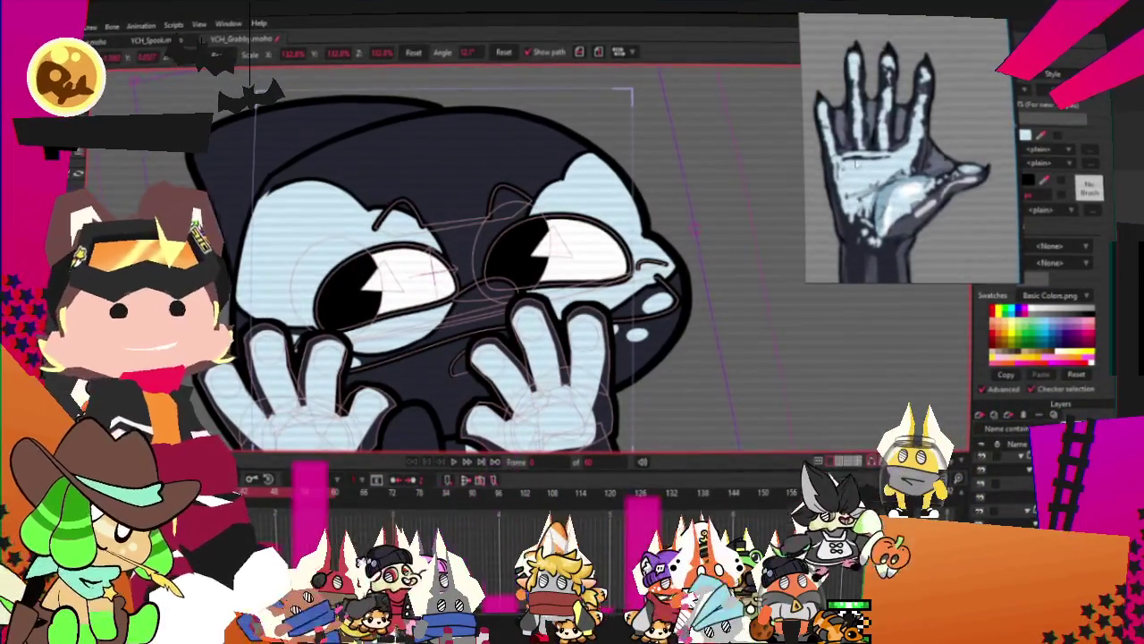
Move the orca reference picture beside the canvas and open Layer 1's settings
scroll(894, 152, "down", 3)
scroll(892, 154, "up", 2)
scroll(891, 153, "up", 3)
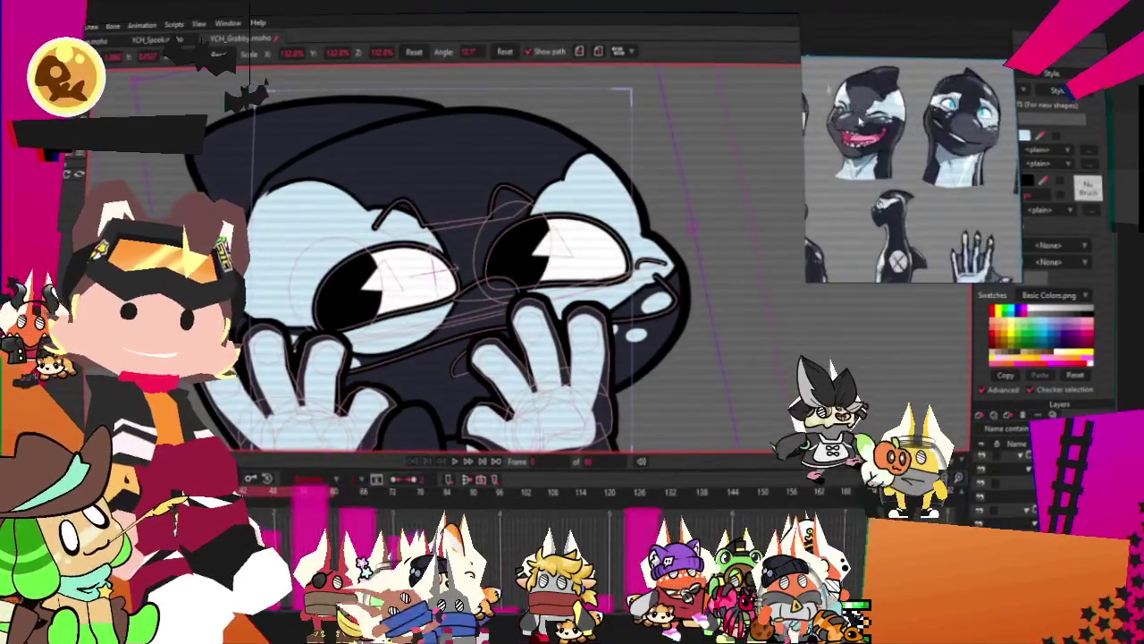
scroll(891, 153, "up", 3)
scroll(412, 282, "up", 2)
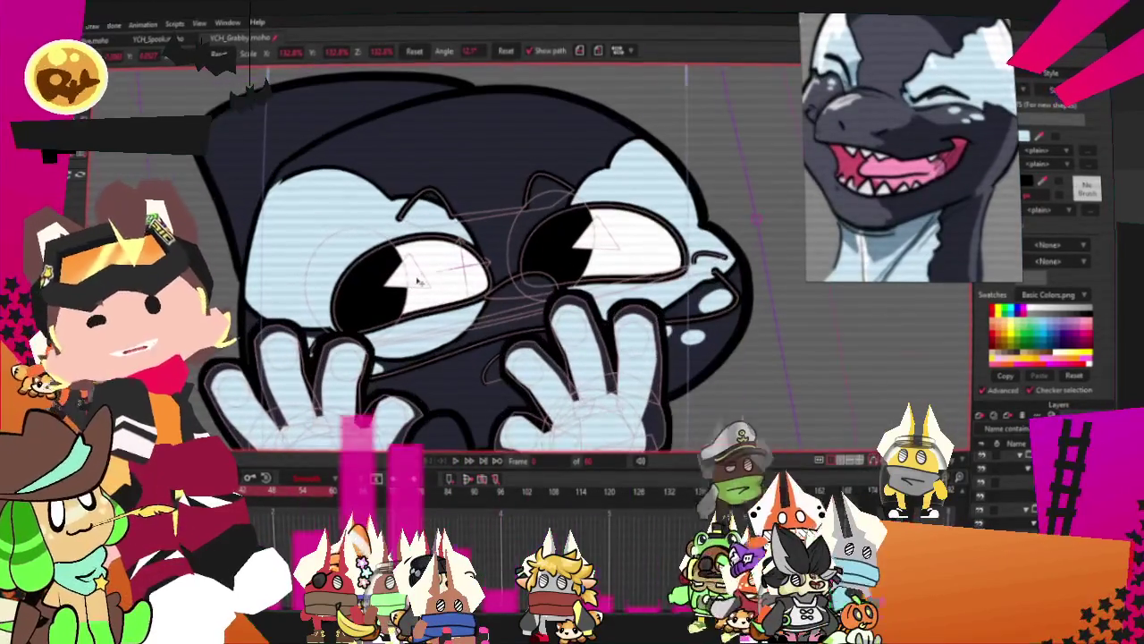
scroll(1007, 212, "down", 1)
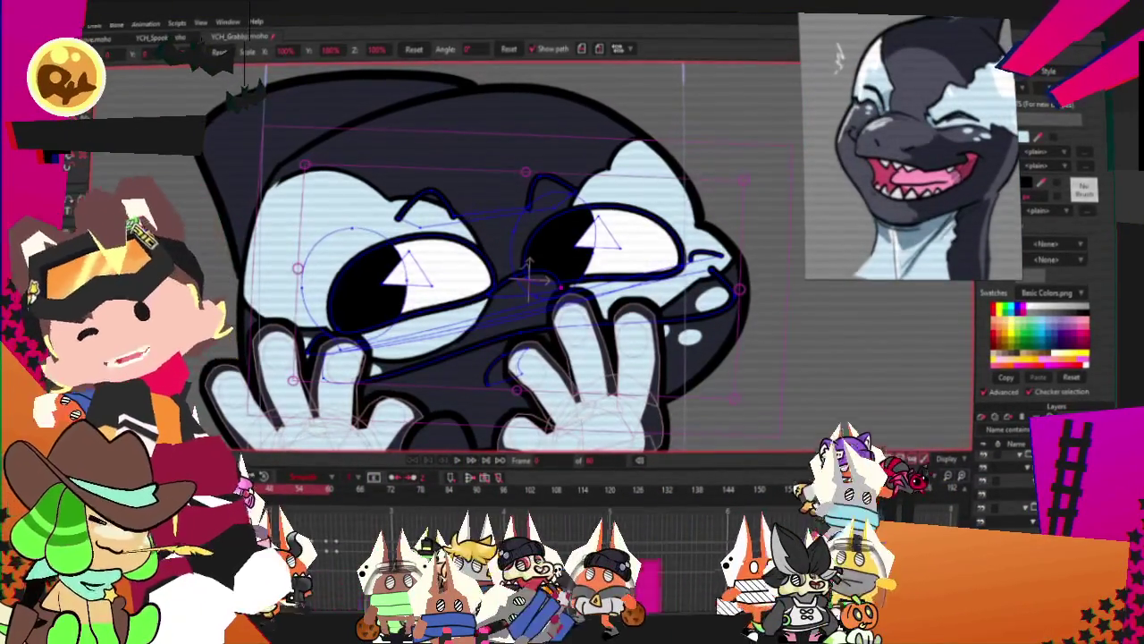
left_click(100, 181)
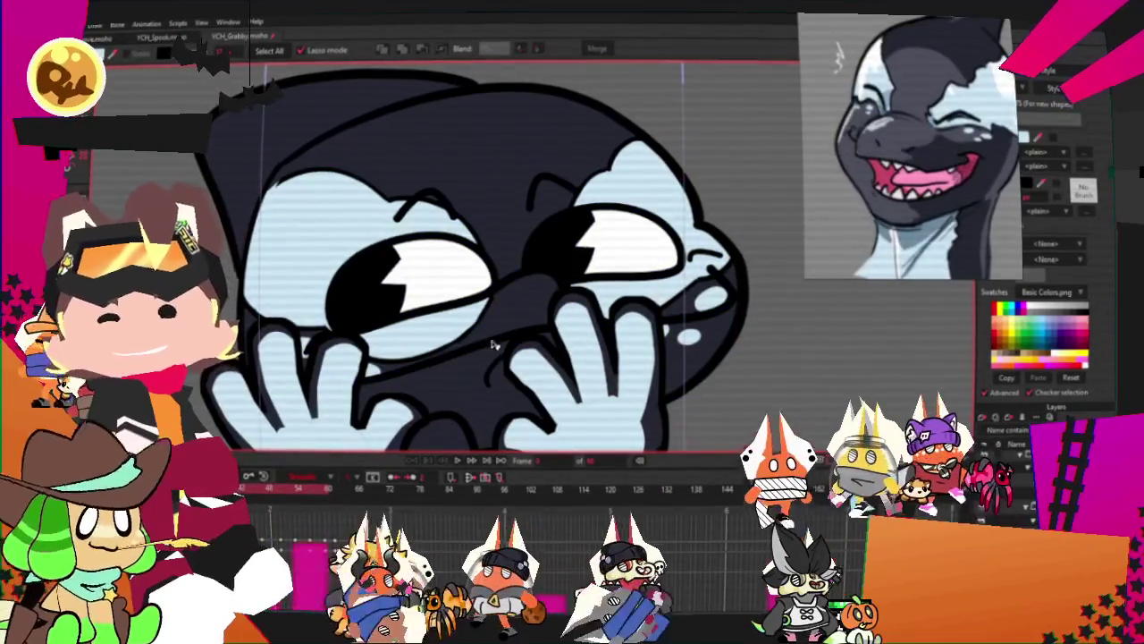
left_click_drag(1005, 204, 936, 203)
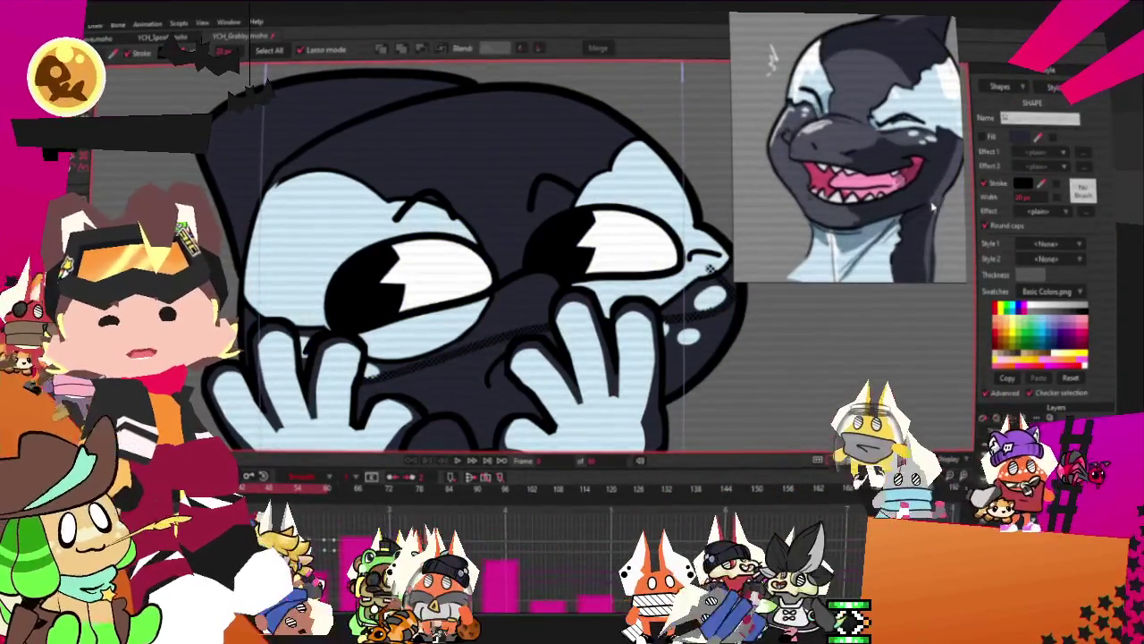
double_click(1016, 483)
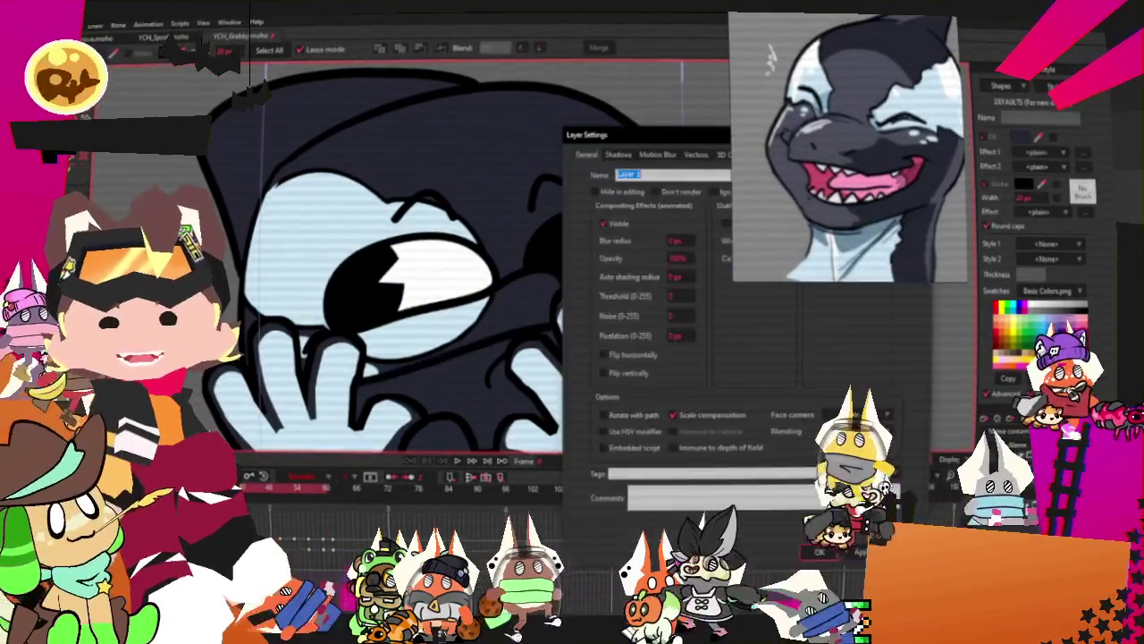
Try a light-blue outline on Layer 1, preview it in playback, then switch it off
left_click(725, 225)
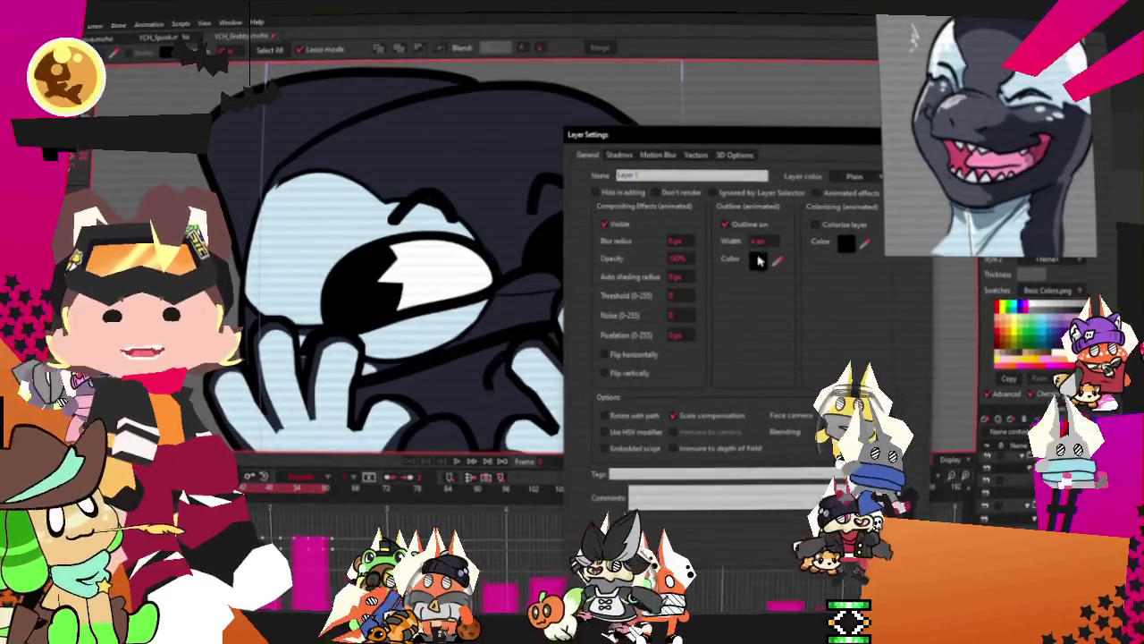
scroll(384, 259, "down", 5)
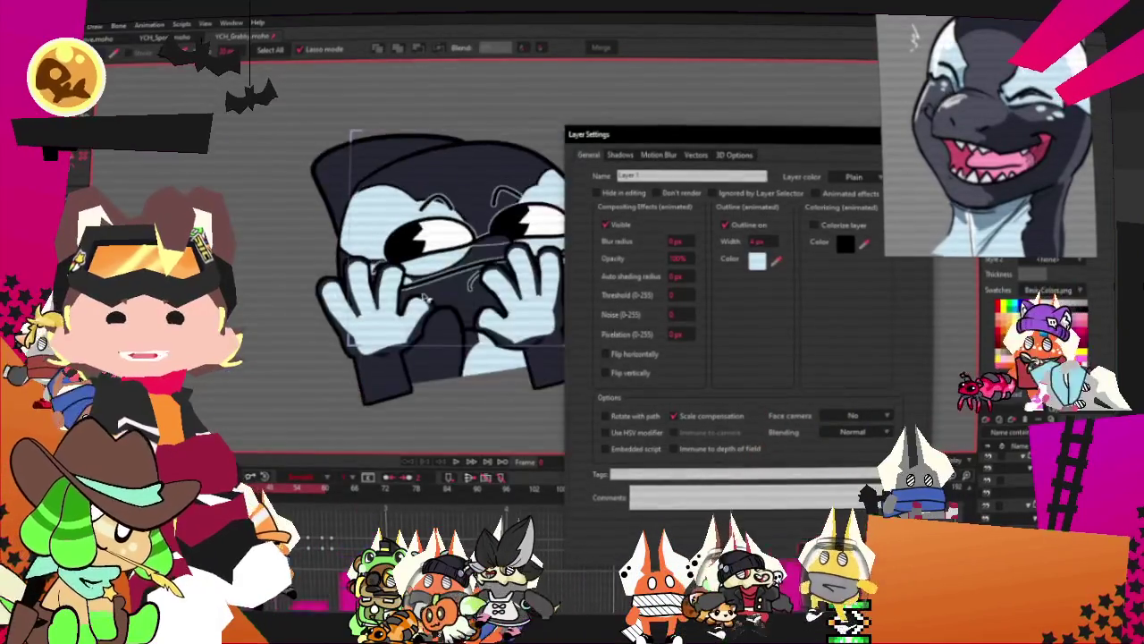
scroll(394, 260, "up", 5)
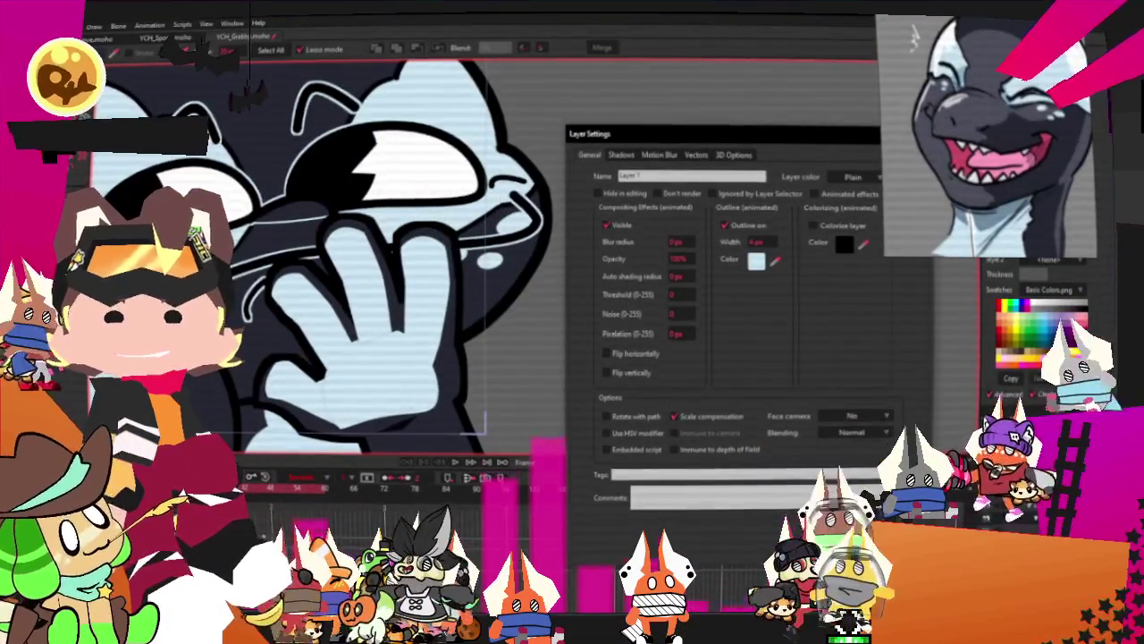
key("Return")
scroll(377, 374, "down", 3)
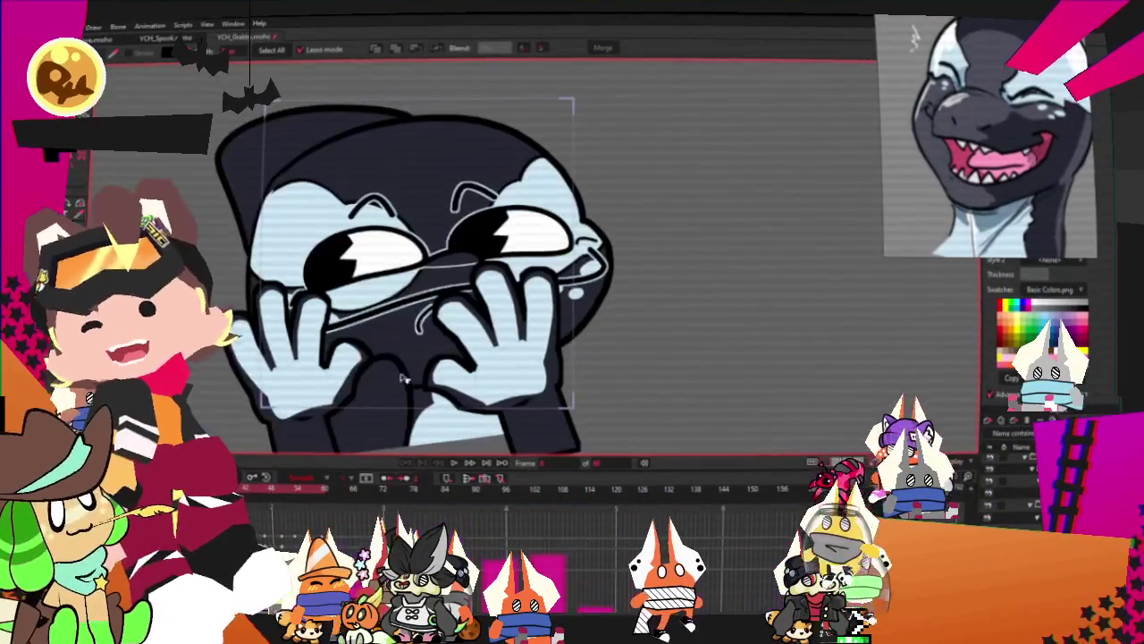
left_click(454, 464)
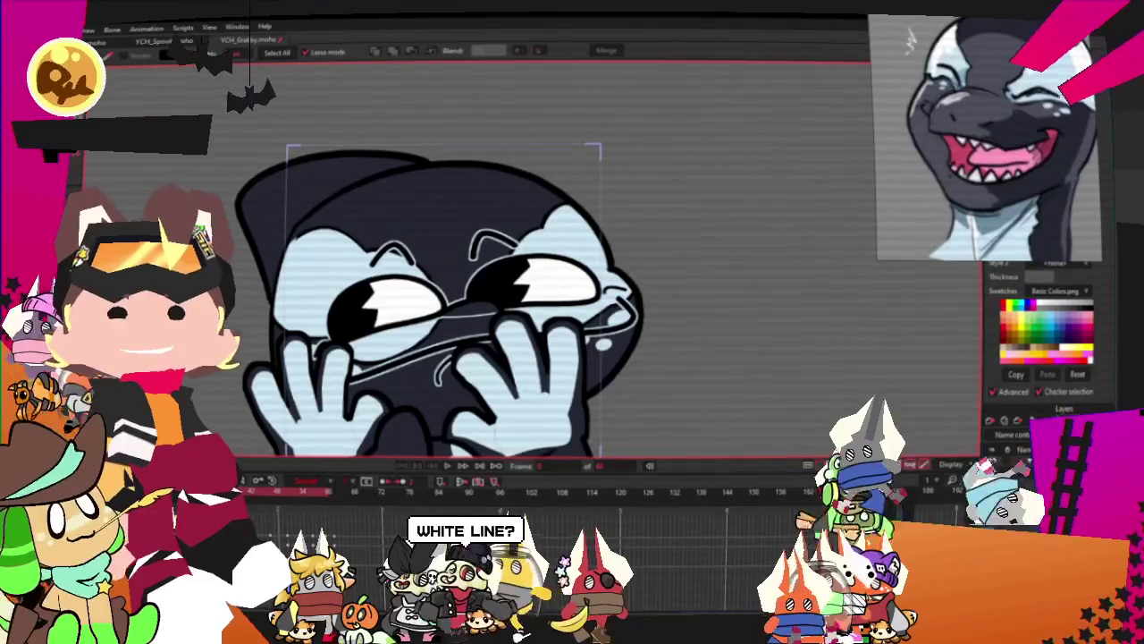
double_click(1028, 451)
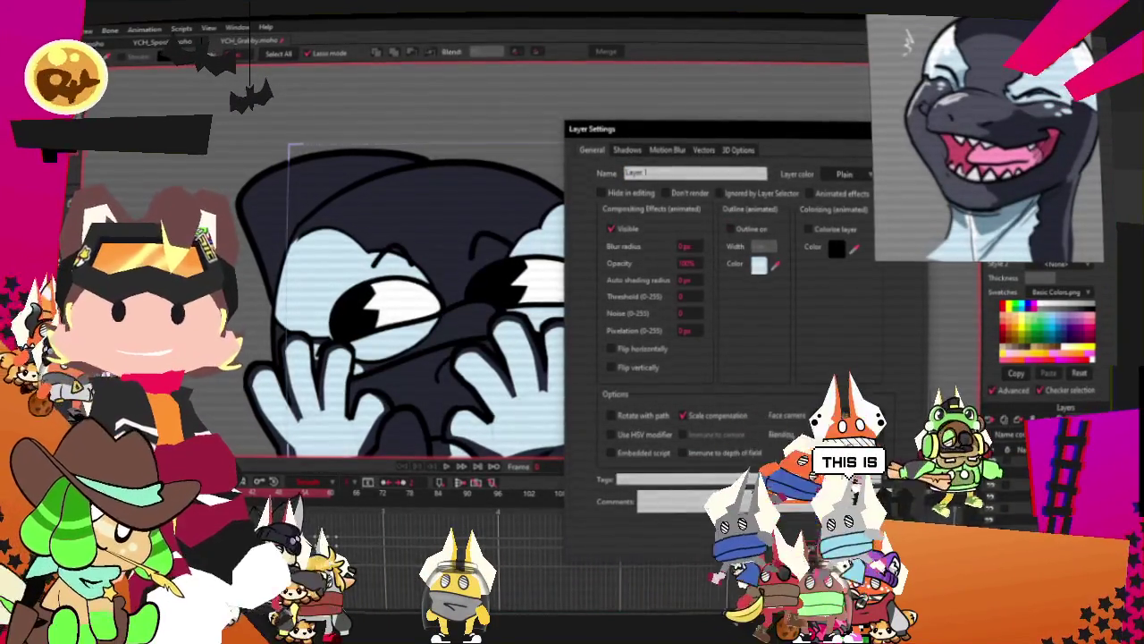
key("Return")
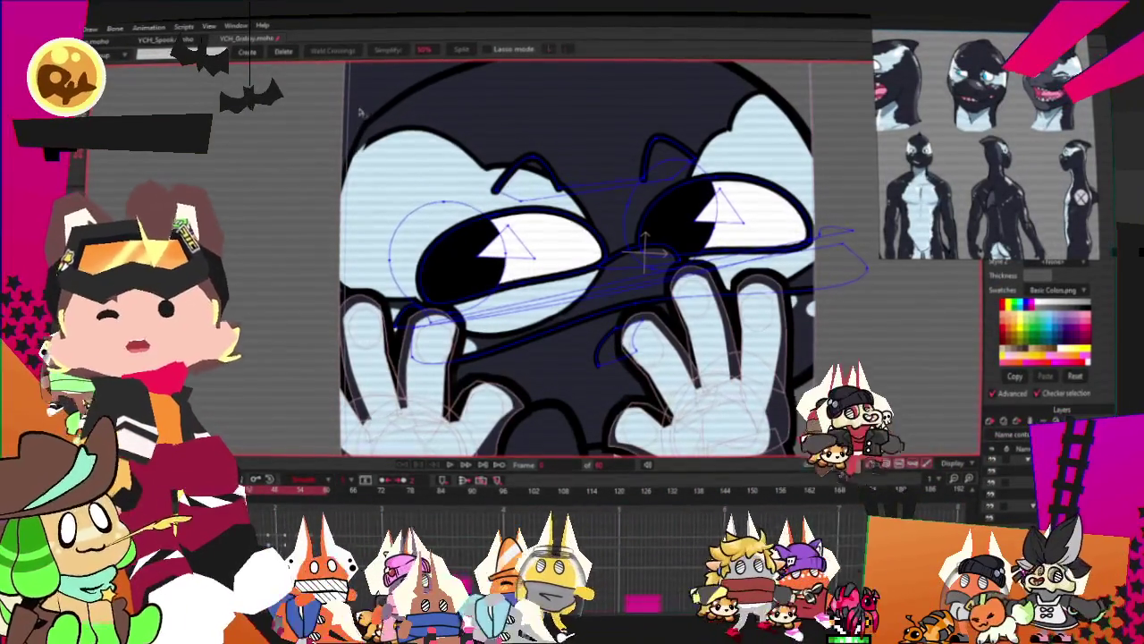
Zoom in on the right eye, switching between Transform Points and Select Points
scroll(554, 236, "up", 3)
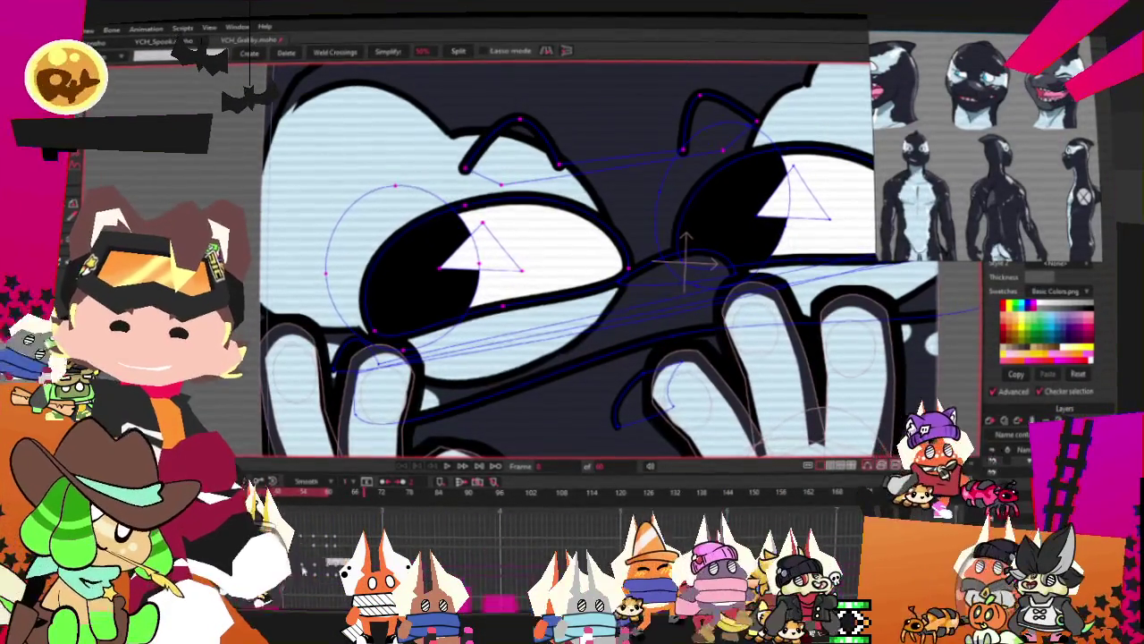
scroll(440, 298, "down", 2)
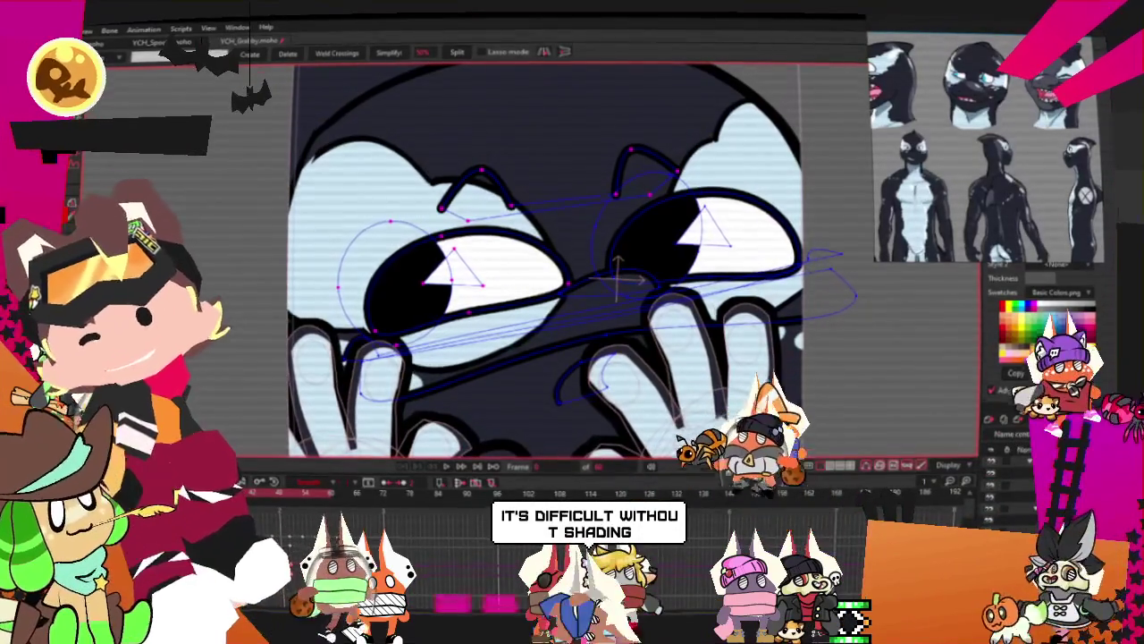
scroll(608, 297, "up", 2)
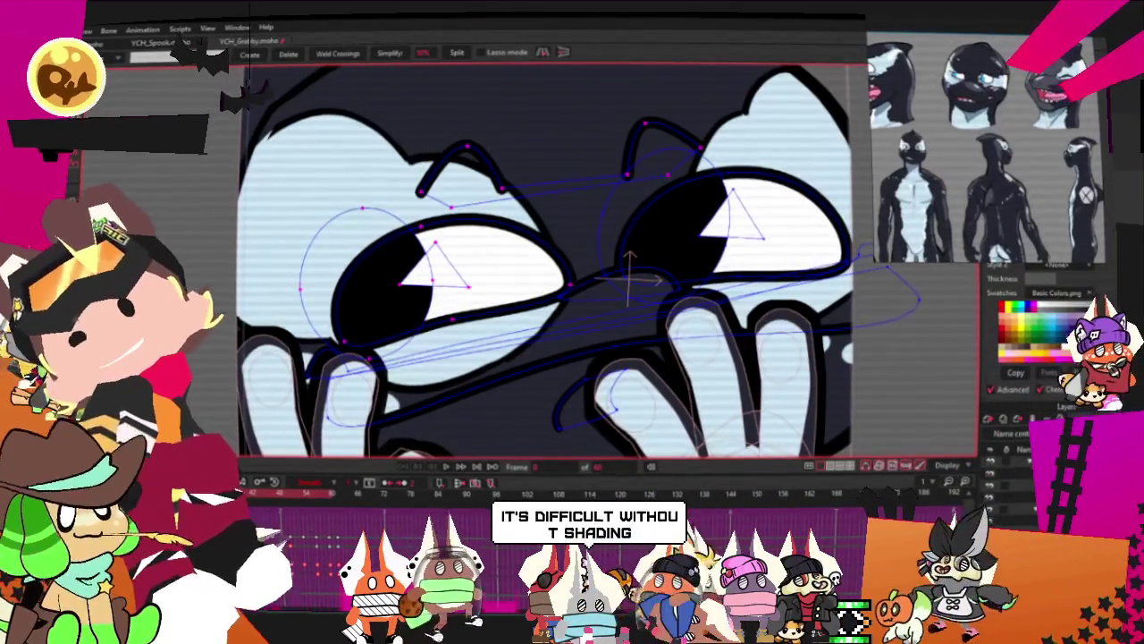
key("t")
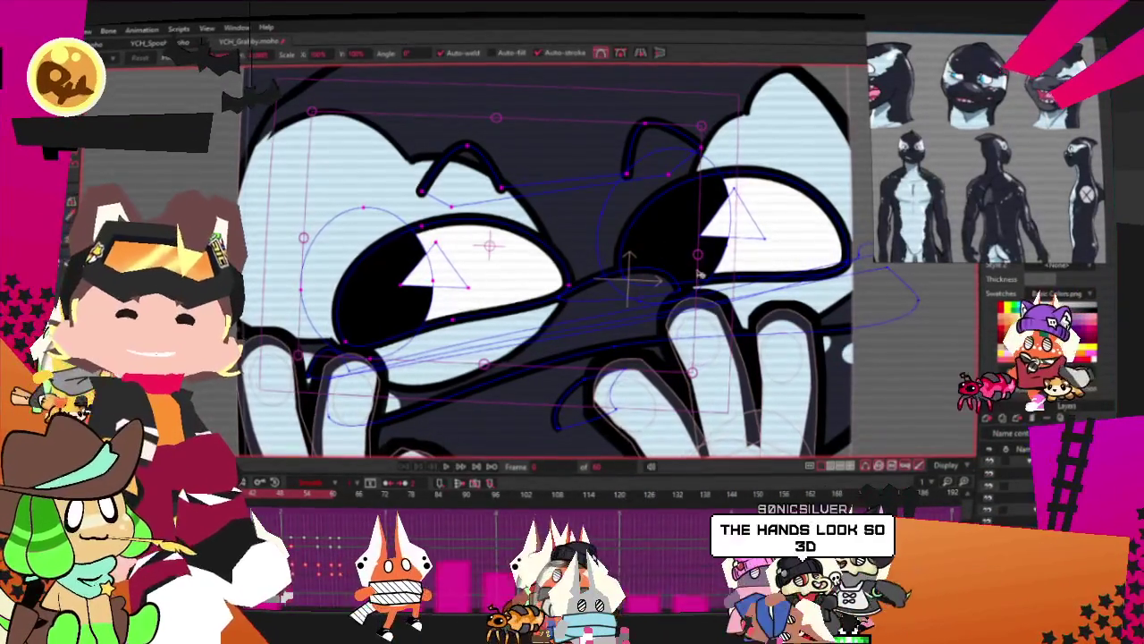
key("g")
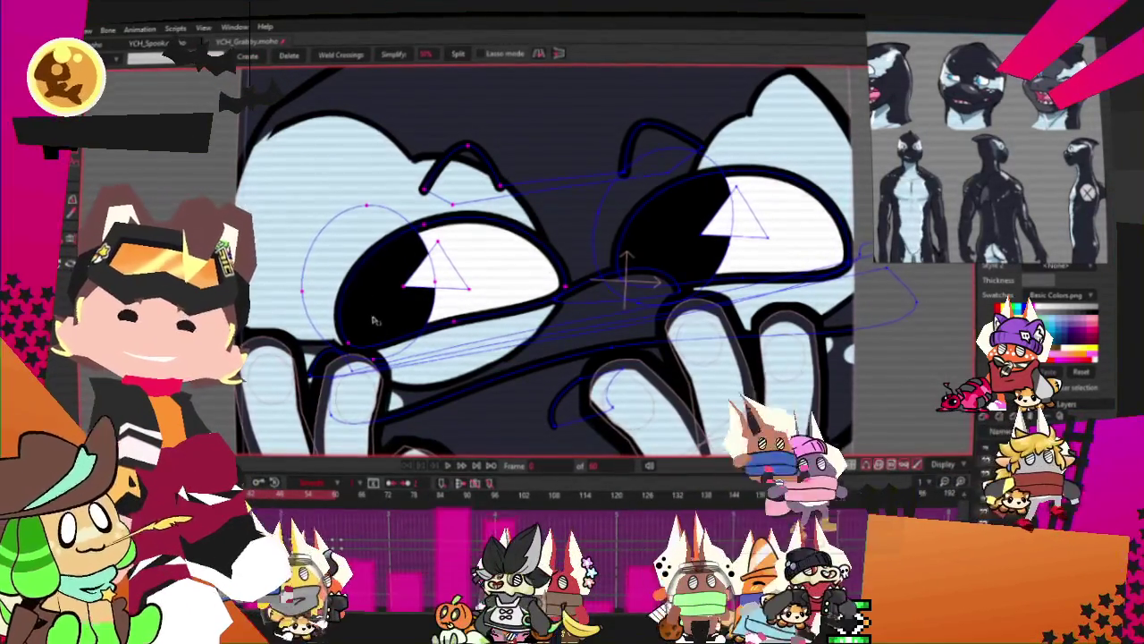
scroll(371, 249, "down", 2)
scroll(382, 288, "up", 3)
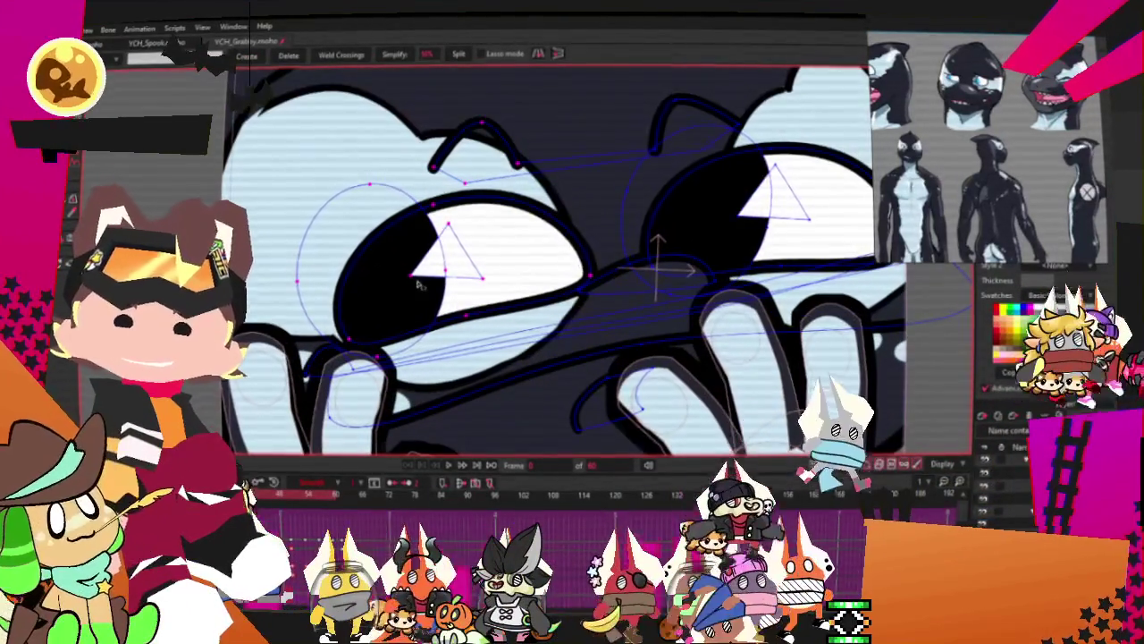
scroll(421, 284, "down", 2)
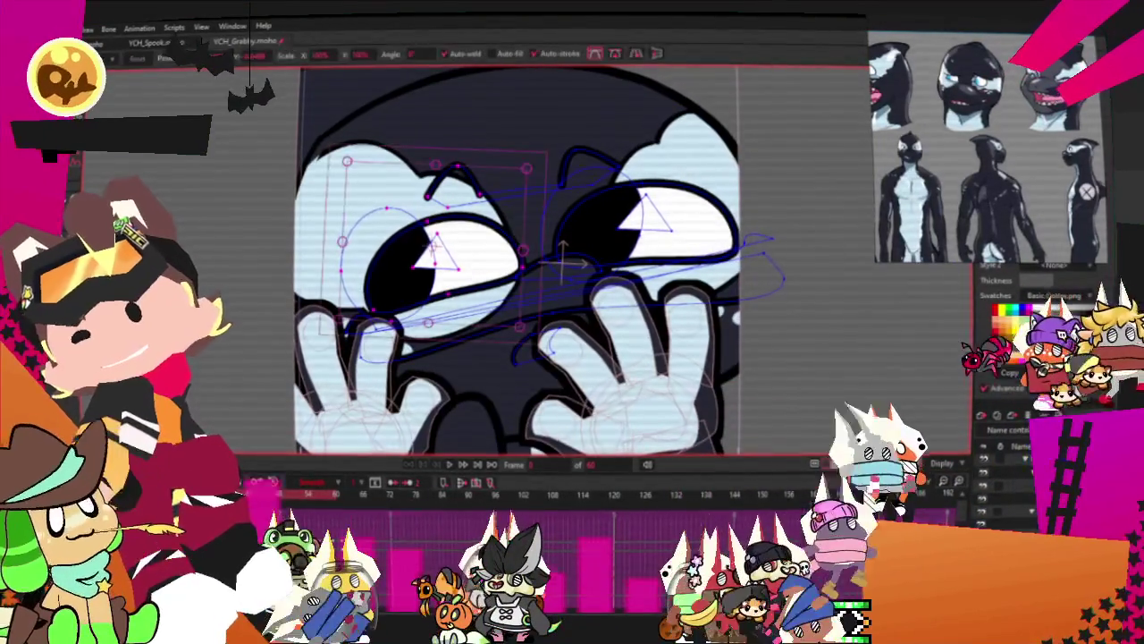
scroll(544, 288, "up", 1)
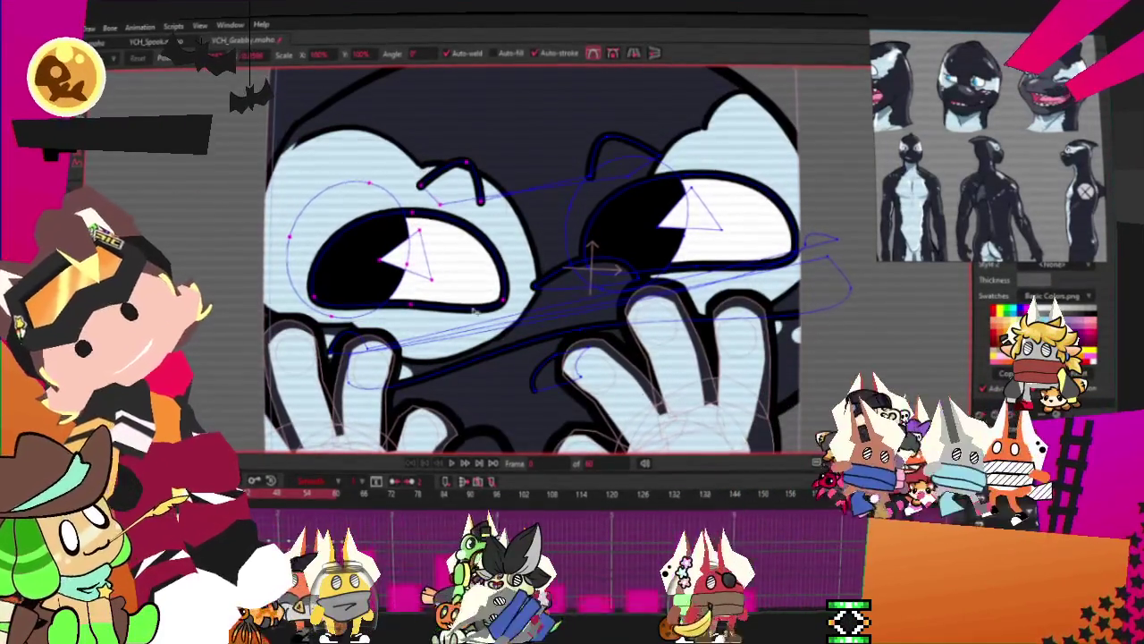
scroll(477, 297, "down", 2)
scroll(631, 221, "up", 3)
key("g")
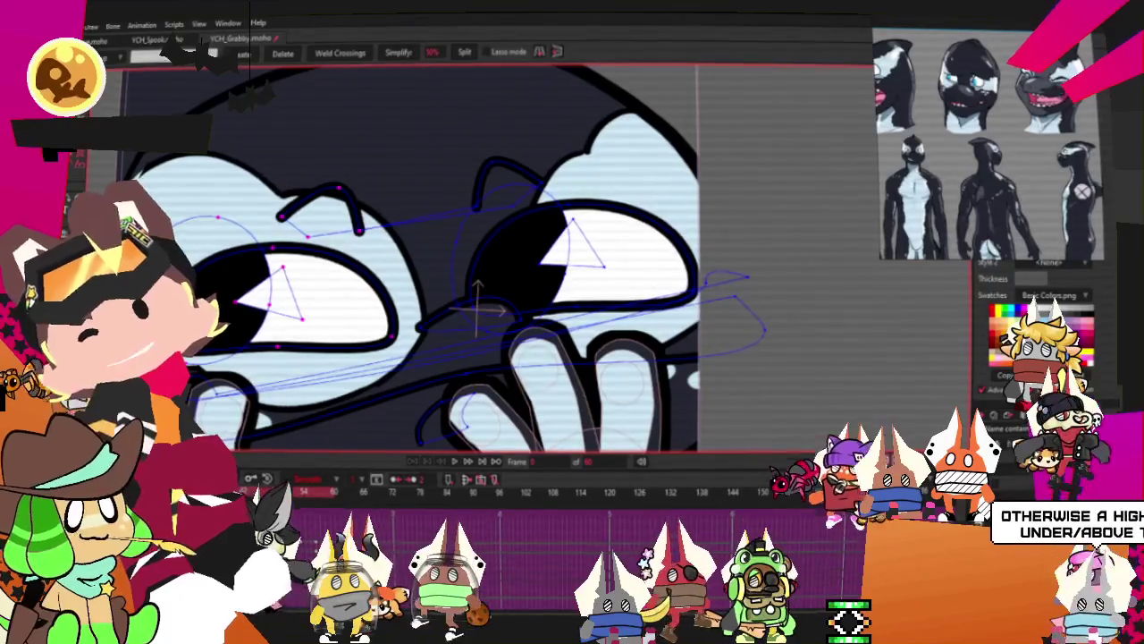
Select all the right eye's points and shift them up and to the left
scroll(596, 239, "up", 1)
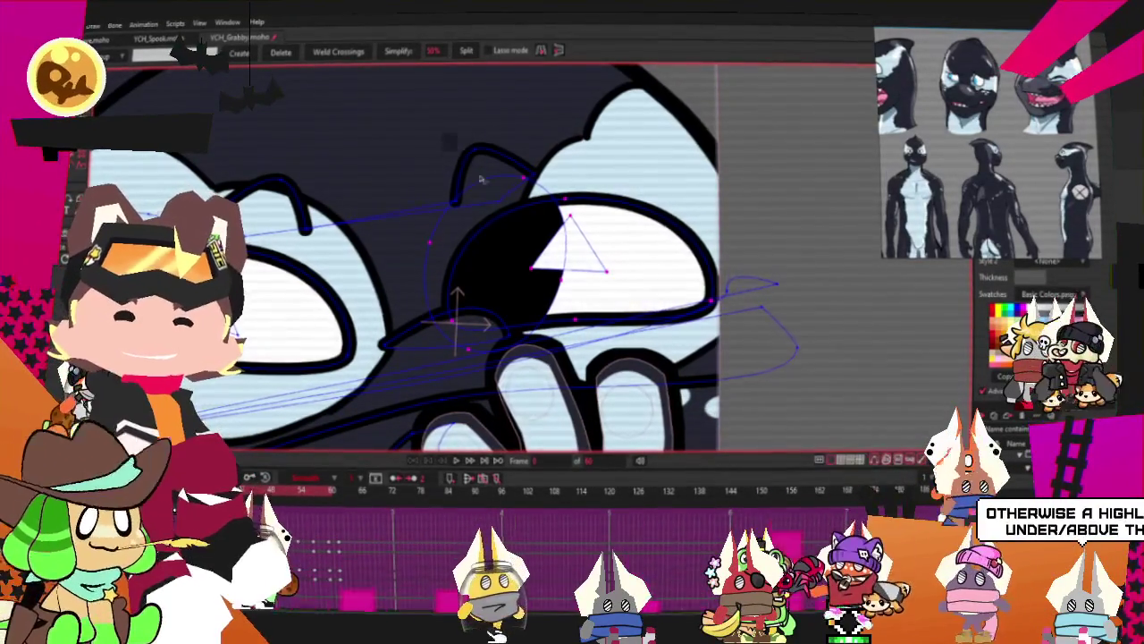
scroll(550, 212, "down", 1)
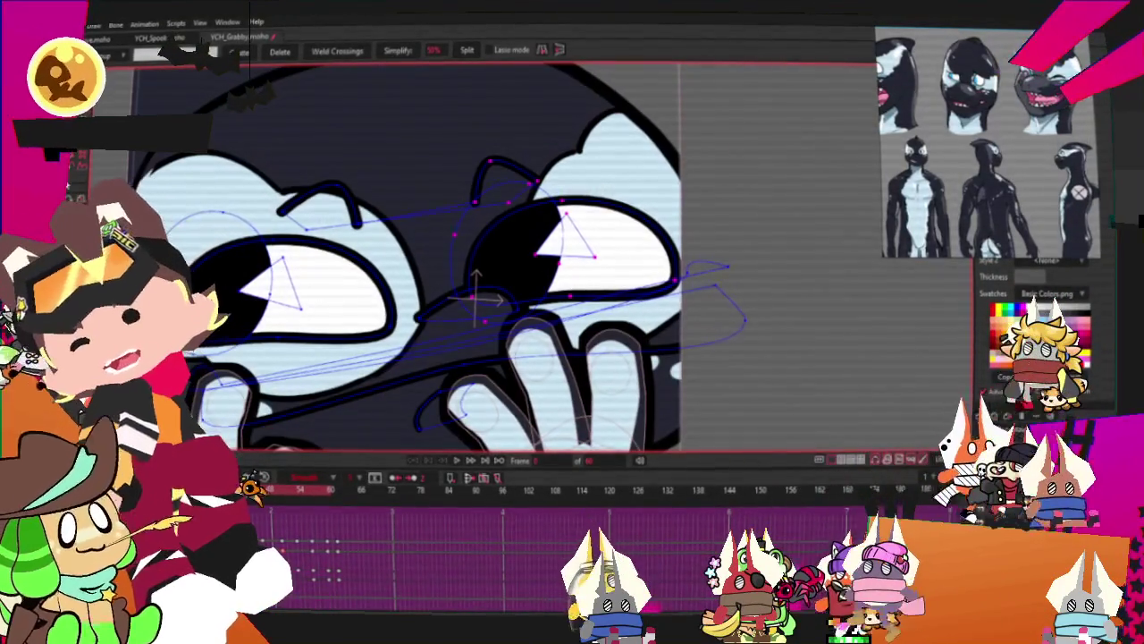
scroll(550, 224, "up", 1)
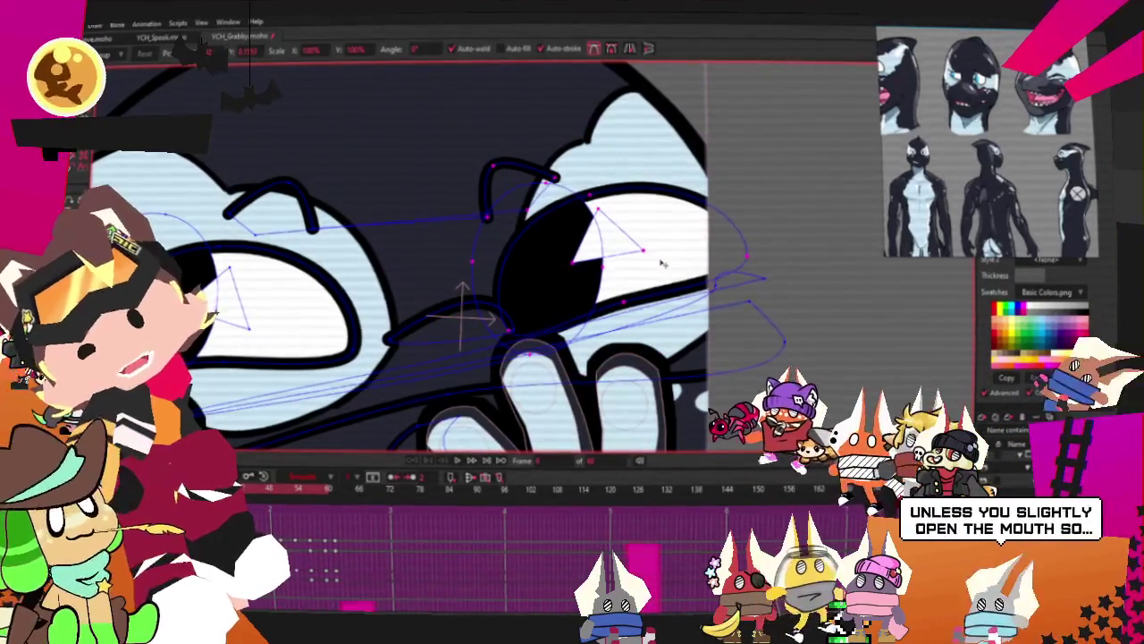
key("ctrl+a")
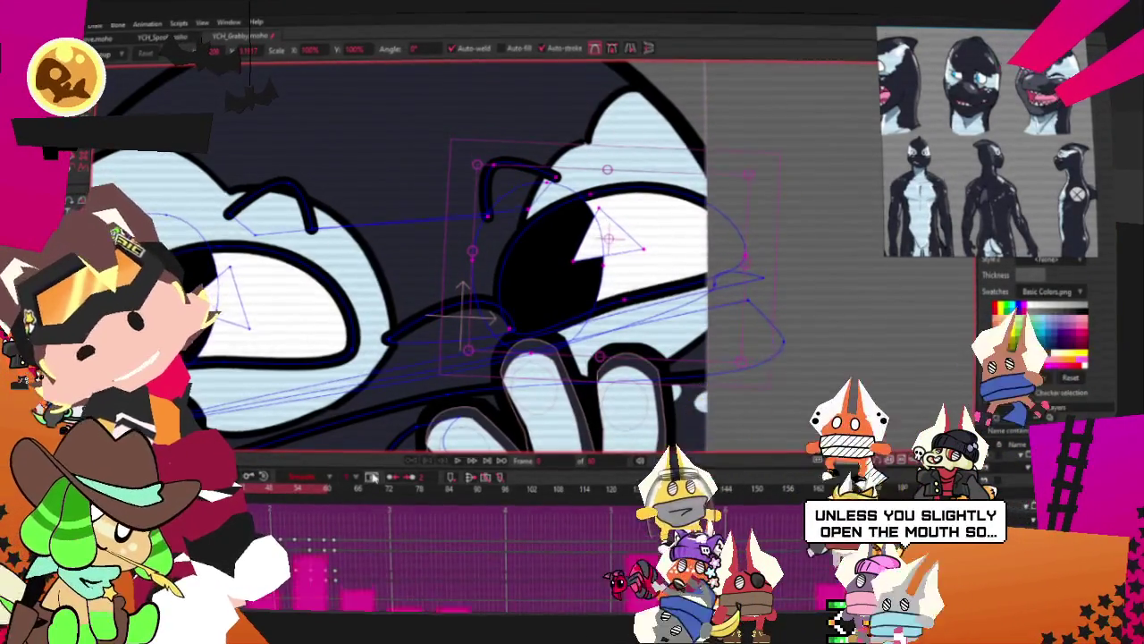
left_click(344, 487)
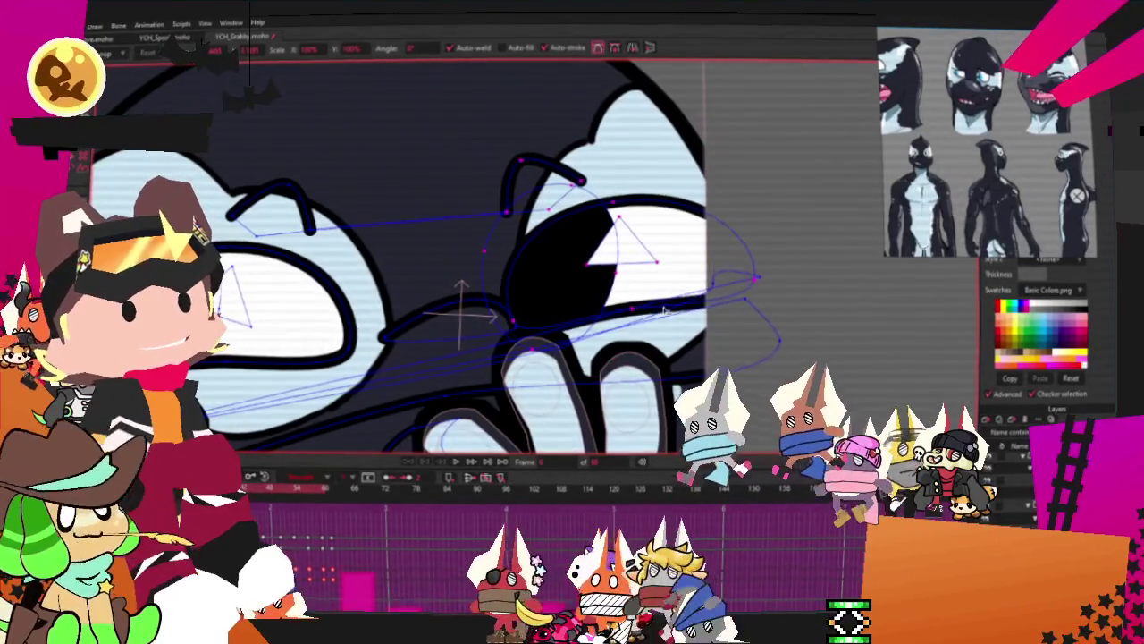
left_click(491, 388)
scroll(491, 388, "down", 2)
scroll(474, 366, "down", 2)
scroll(459, 344, "down", 2)
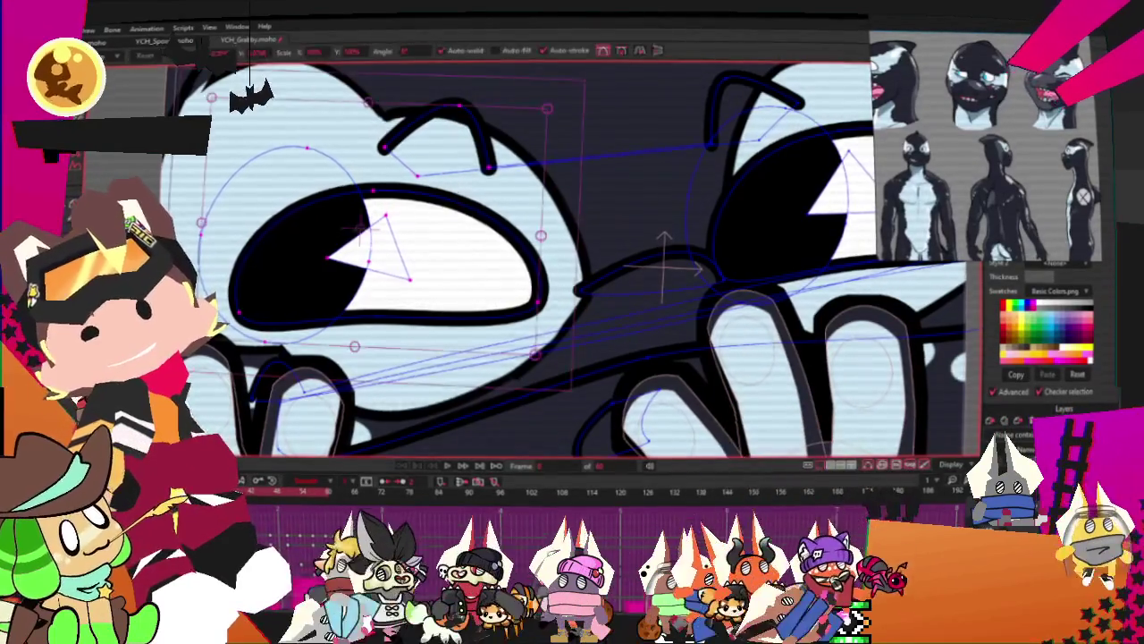
Drag the left eye and brow points slightly to the right with Transform Points
key("t")
left_click_drag(395, 258, 426, 254)
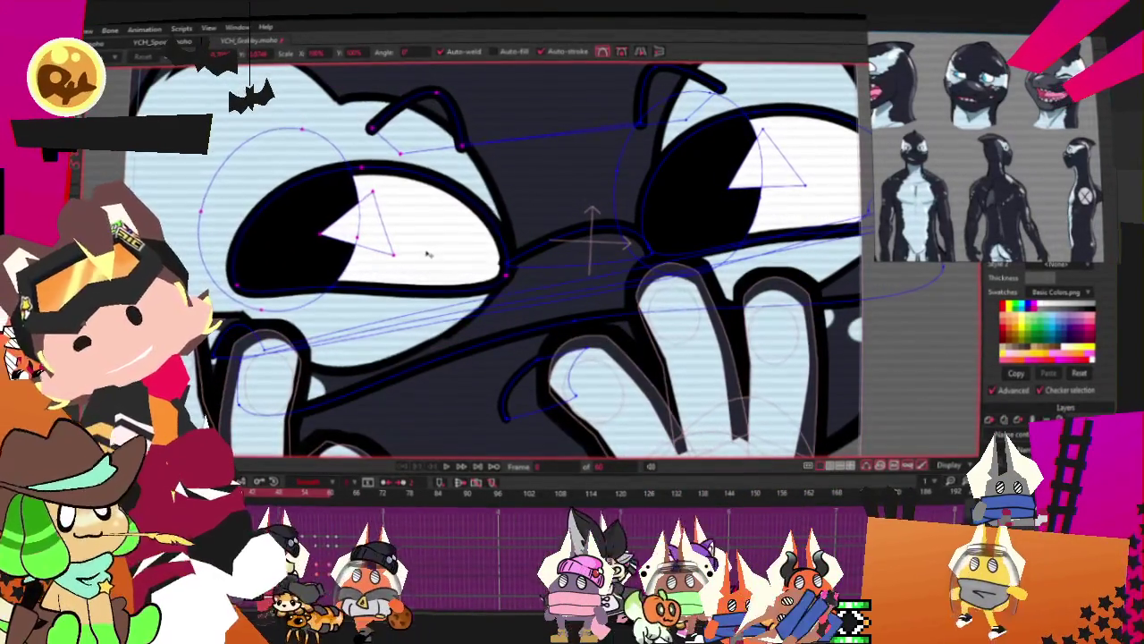
scroll(370, 305, "down", 5)
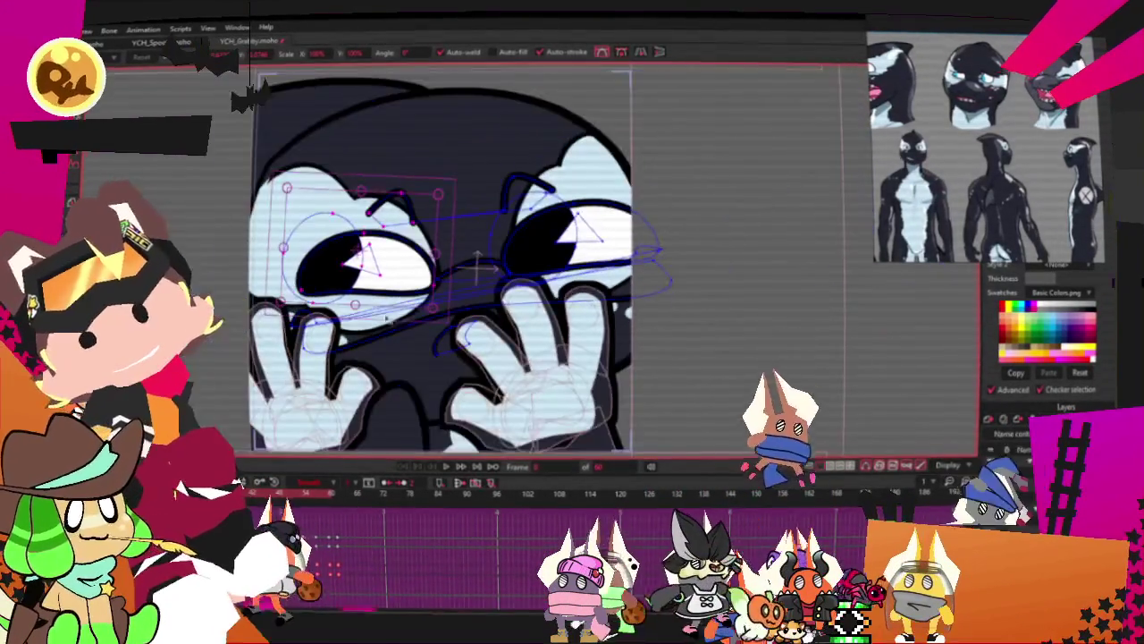
scroll(454, 320, "down", 3)
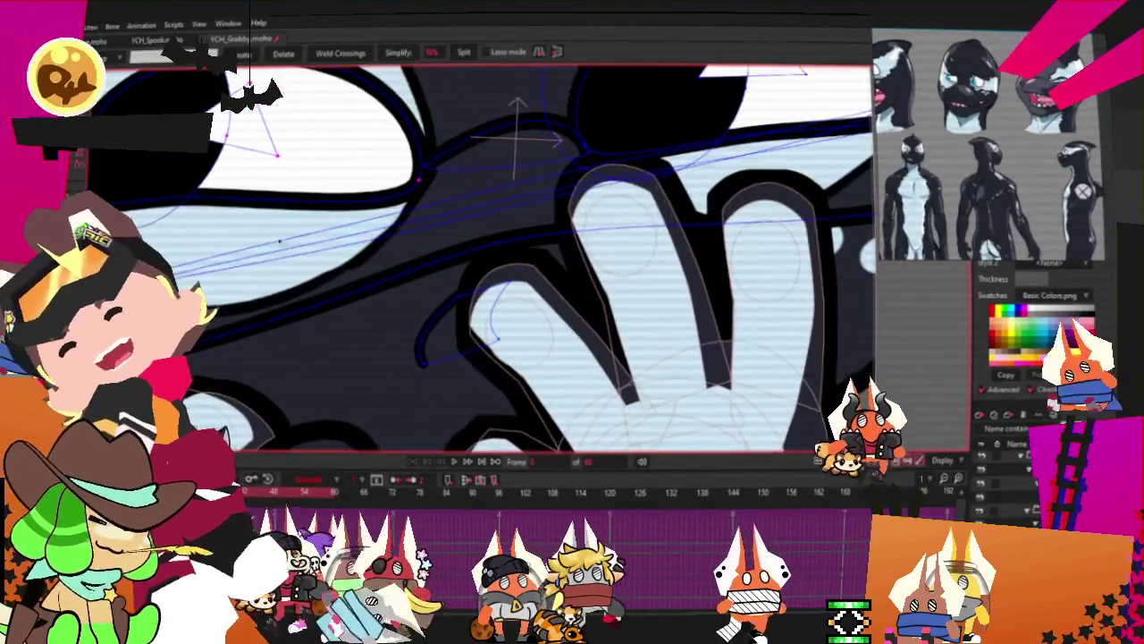
key("g")
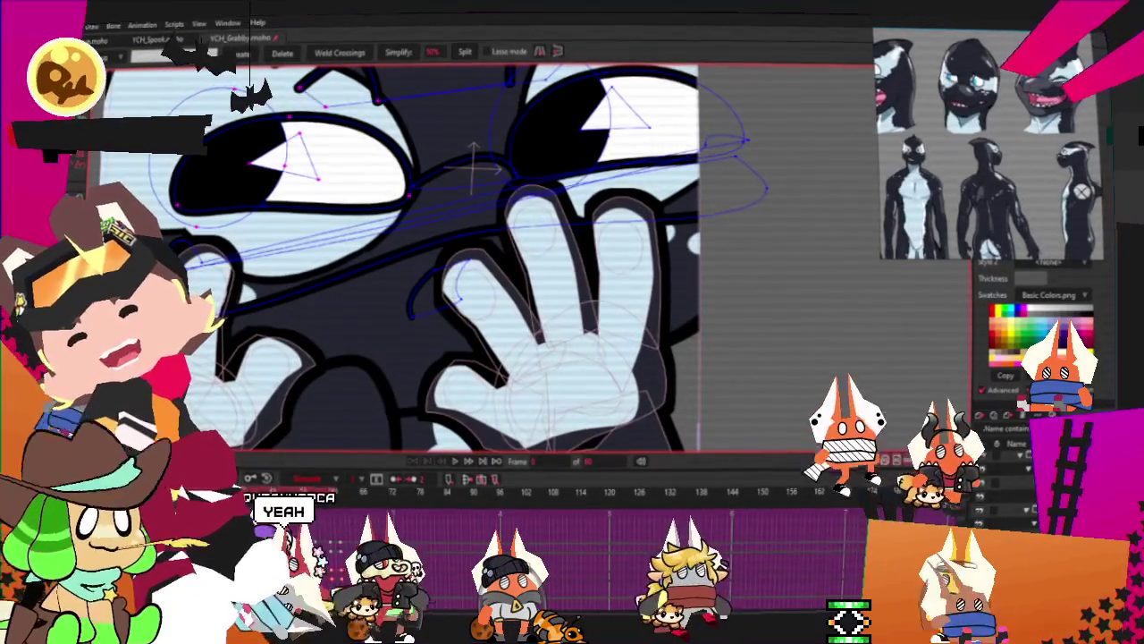
Extend the mouth path with a new sharp-corner point using Add Point
key("a")
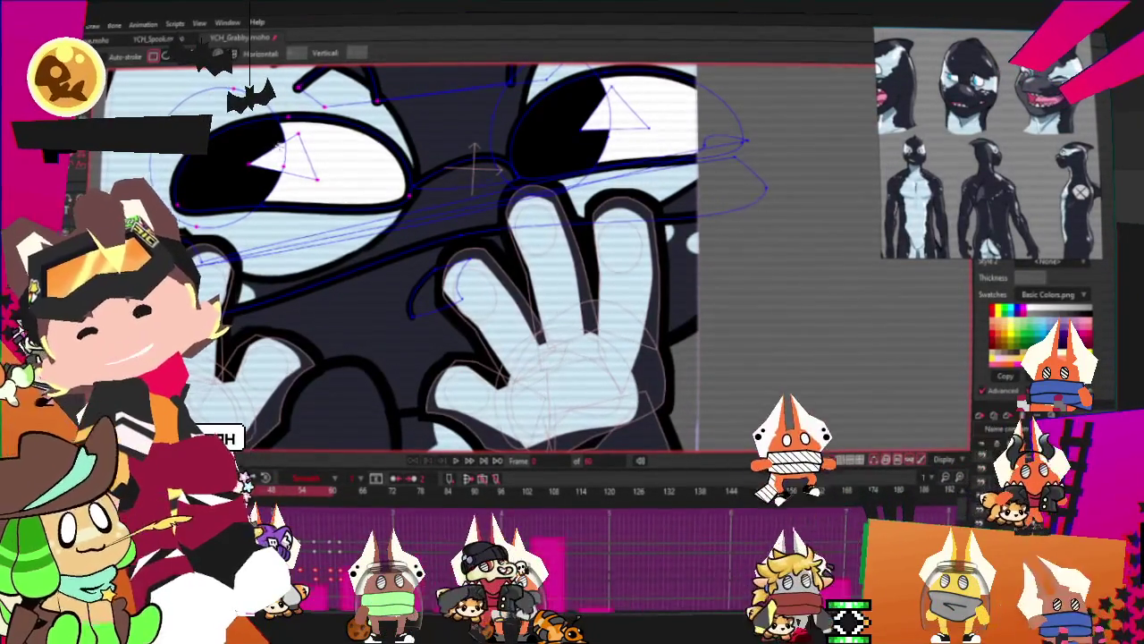
key("a")
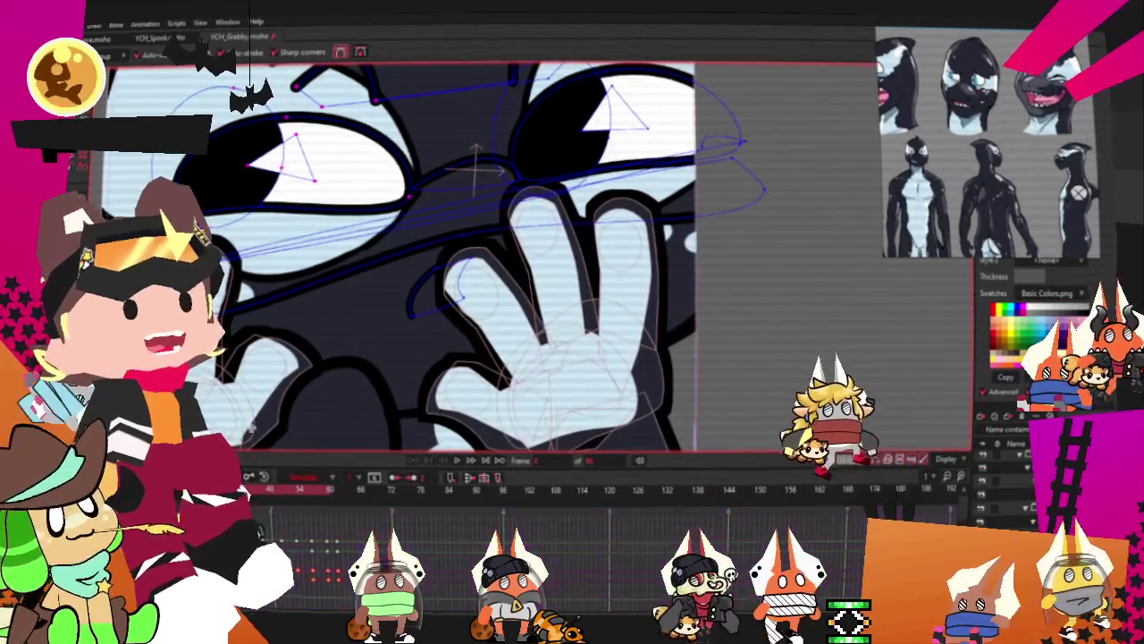
scroll(260, 275, "up", 2)
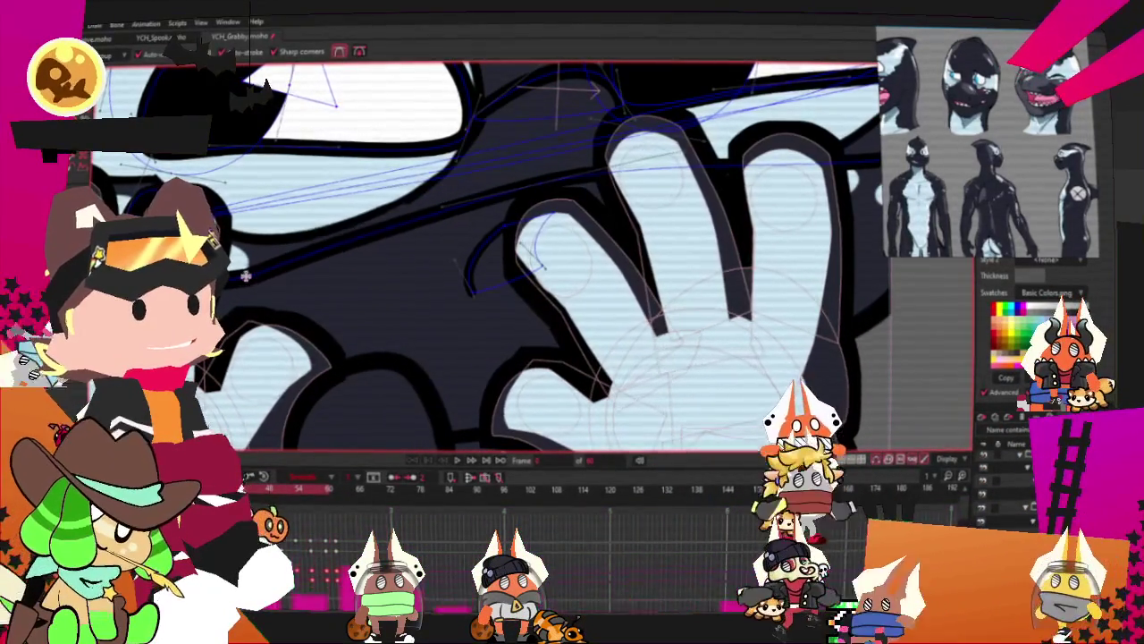
mouse_move(260, 274)
left_mouse_down()
mouse_move(495, 342)
mouse_move(663, 280)
left_mouse_up()
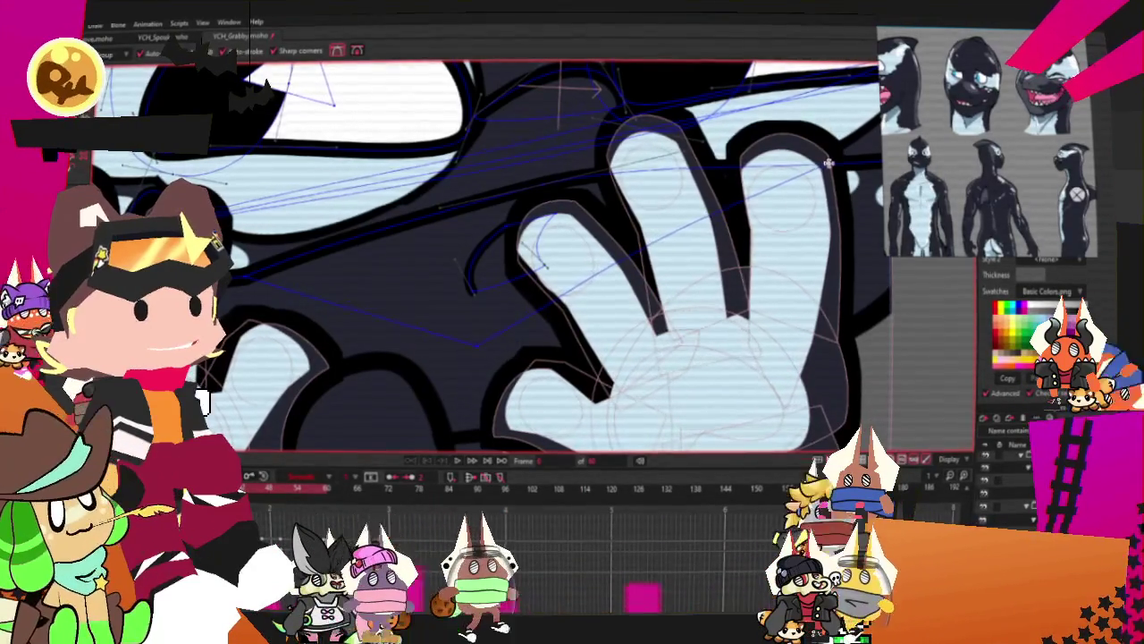
Select the mouth curve's points and delete the stray short segment
left_click(543, 185)
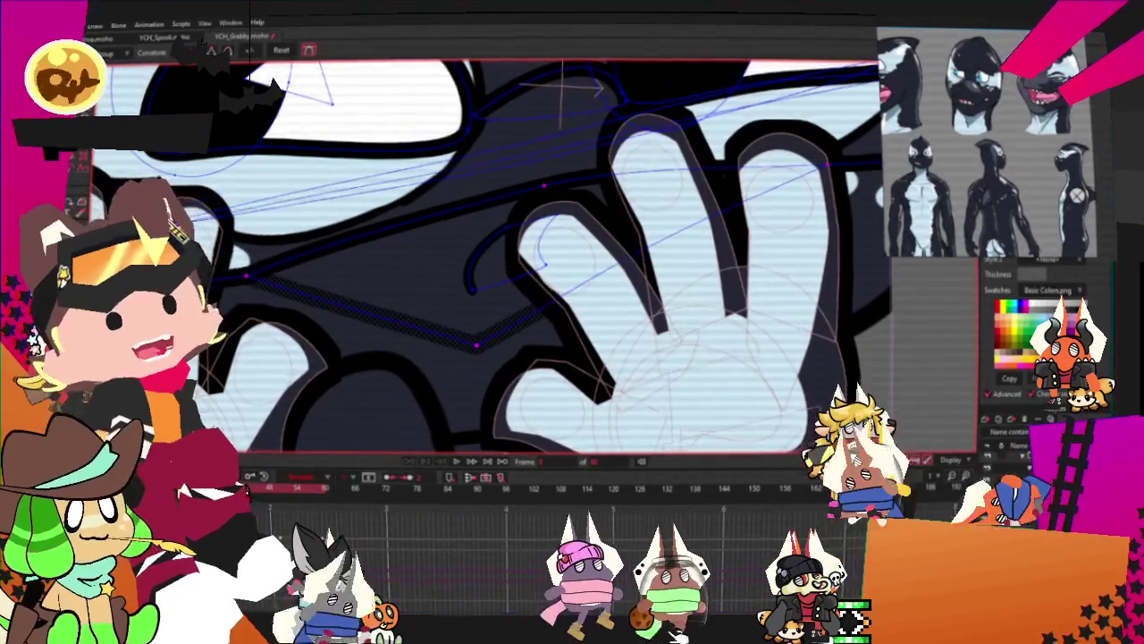
key("g")
left_click(540, 374)
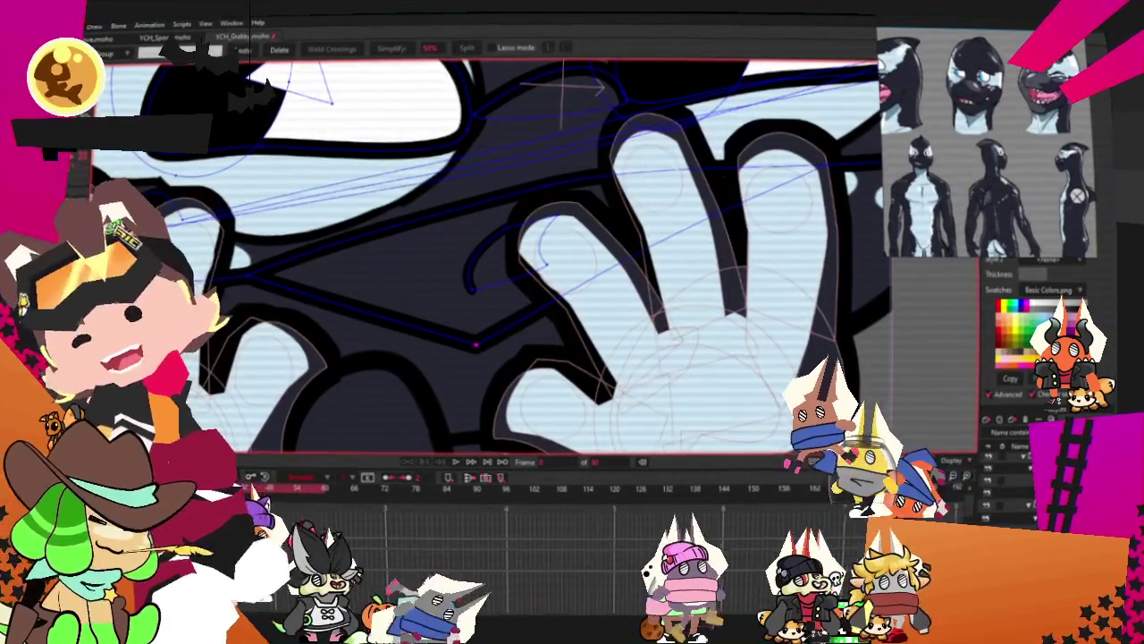
left_click(619, 332)
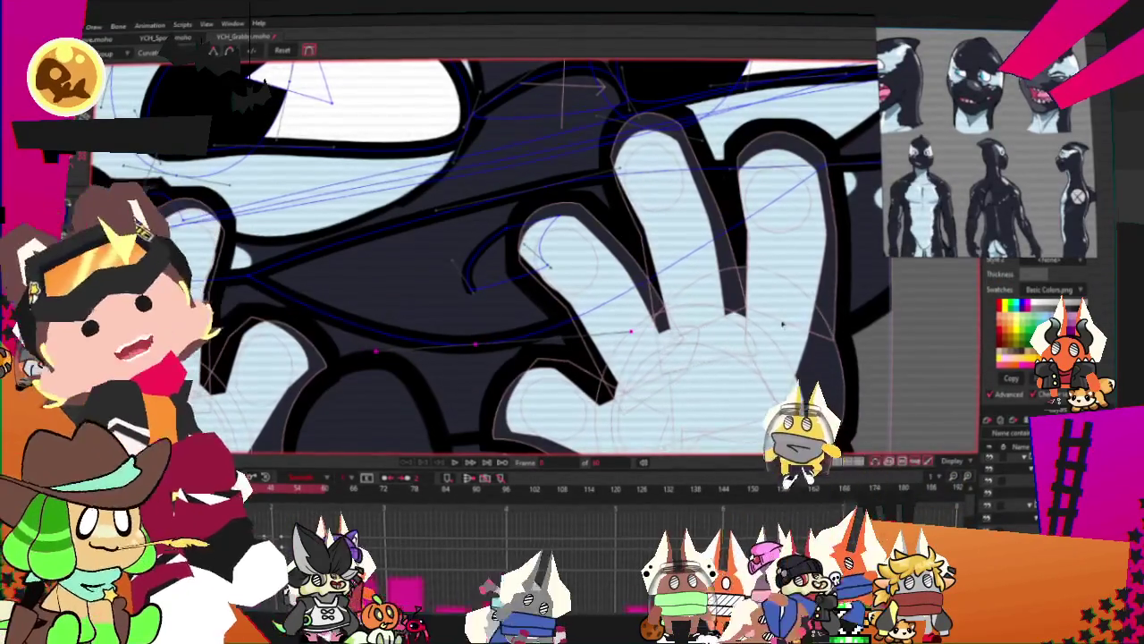
key("Delete")
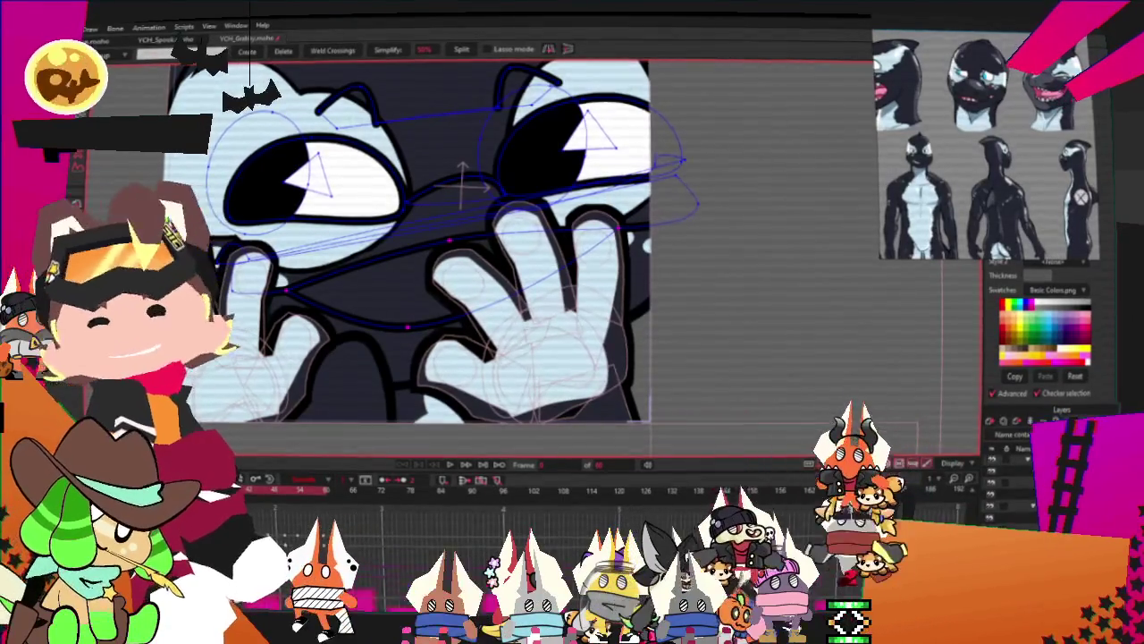
Fill the closed mouth outline as a new shape with Create Shape
key("u")
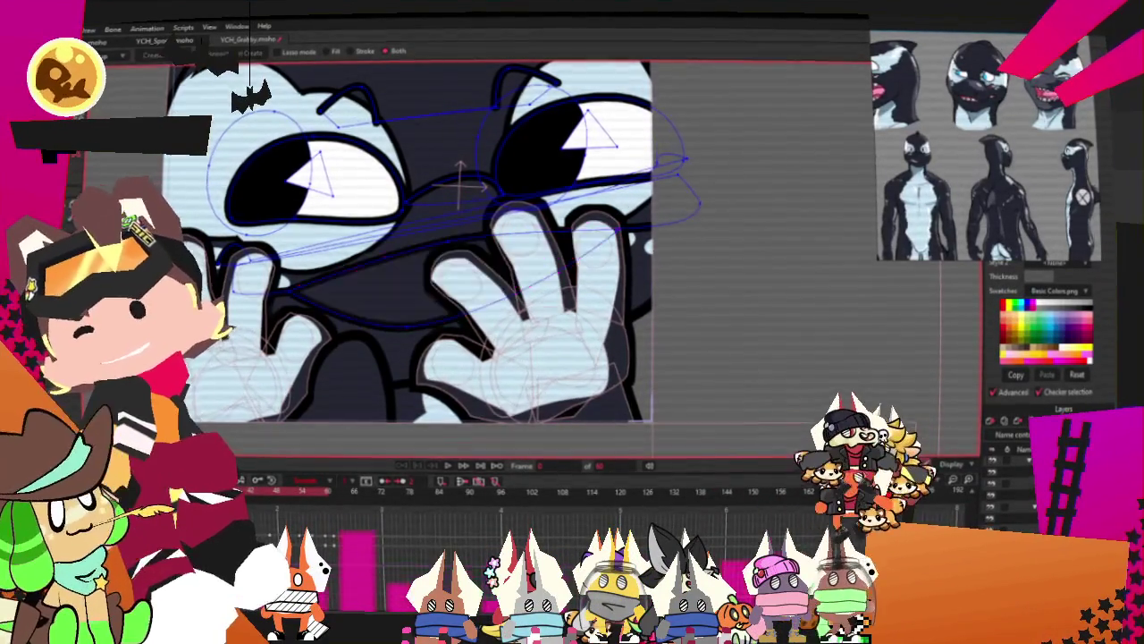
scroll(236, 206, "up", 2)
key("q")
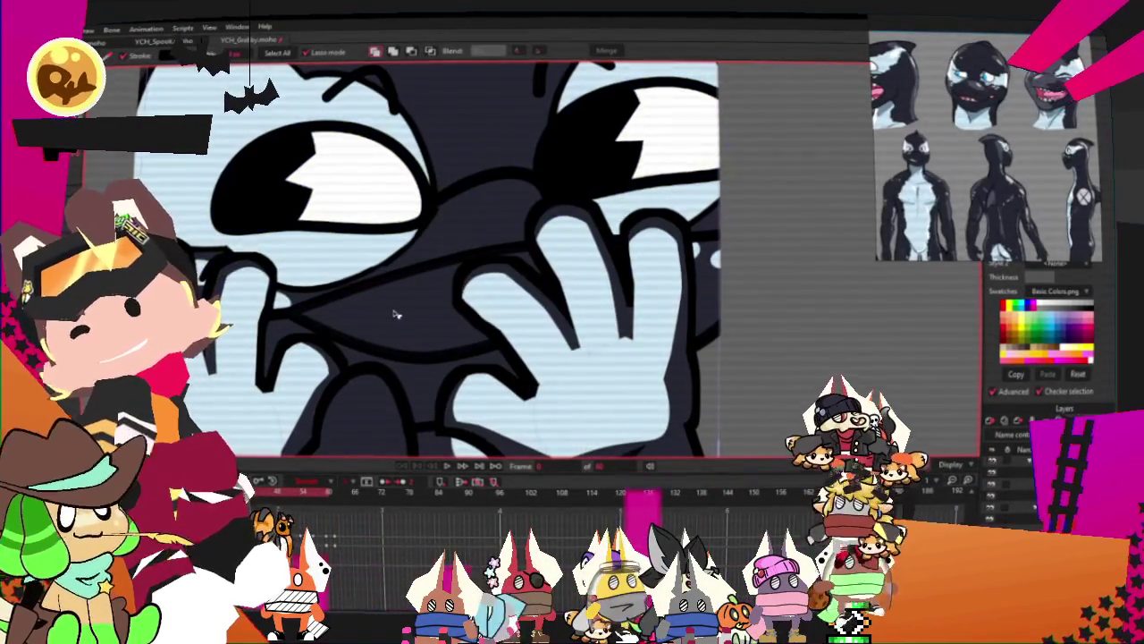
scroll(396, 313, "down", 3)
scroll(1051, 139, "up", 3)
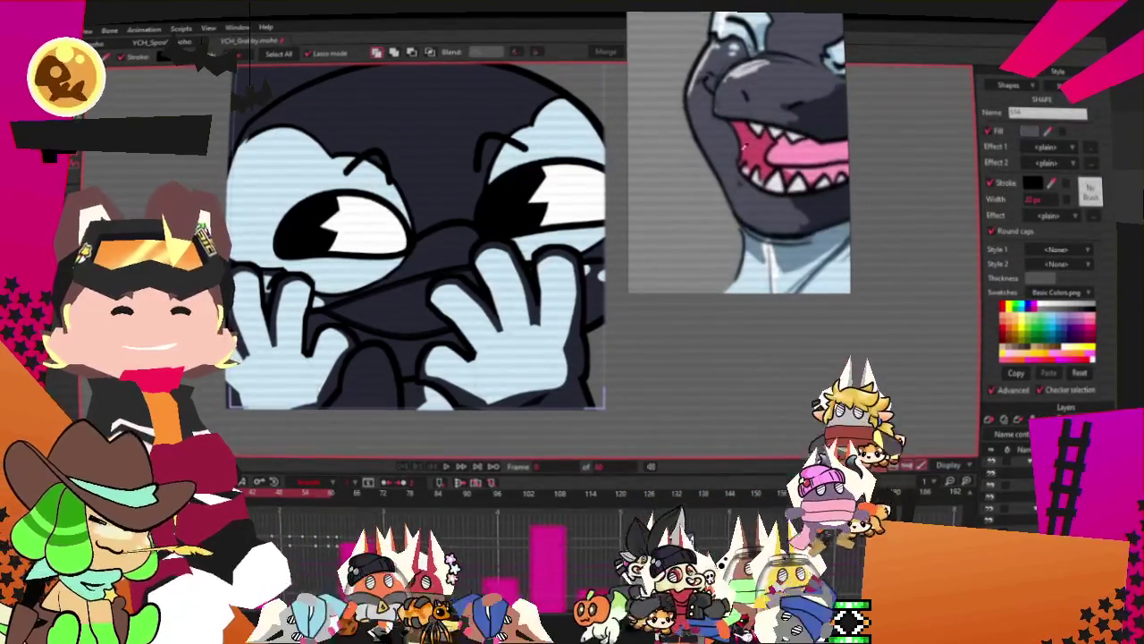
Draw a pink rectangle inside the mouth as the tongue
scroll(439, 269, "up", 3)
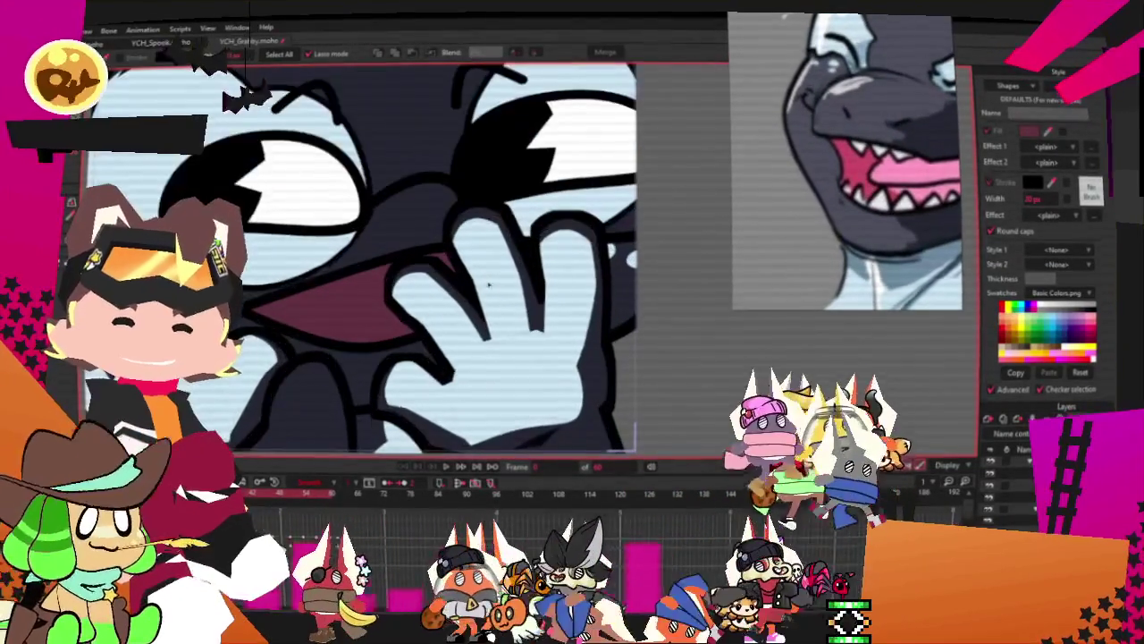
left_click(327, 325)
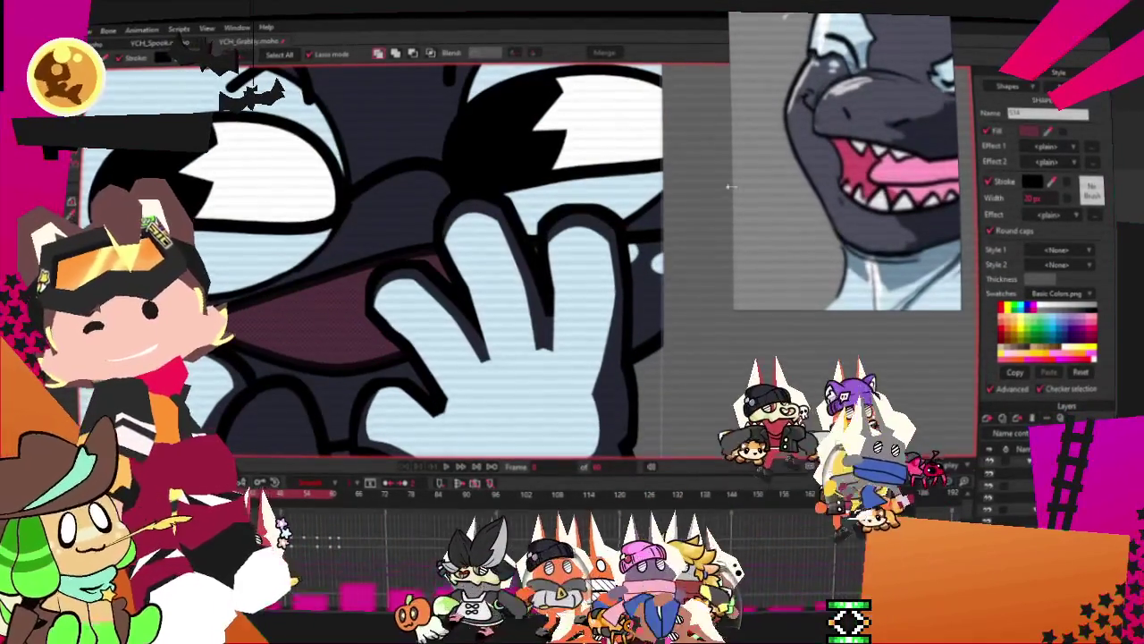
scroll(847, 160, "up", 2)
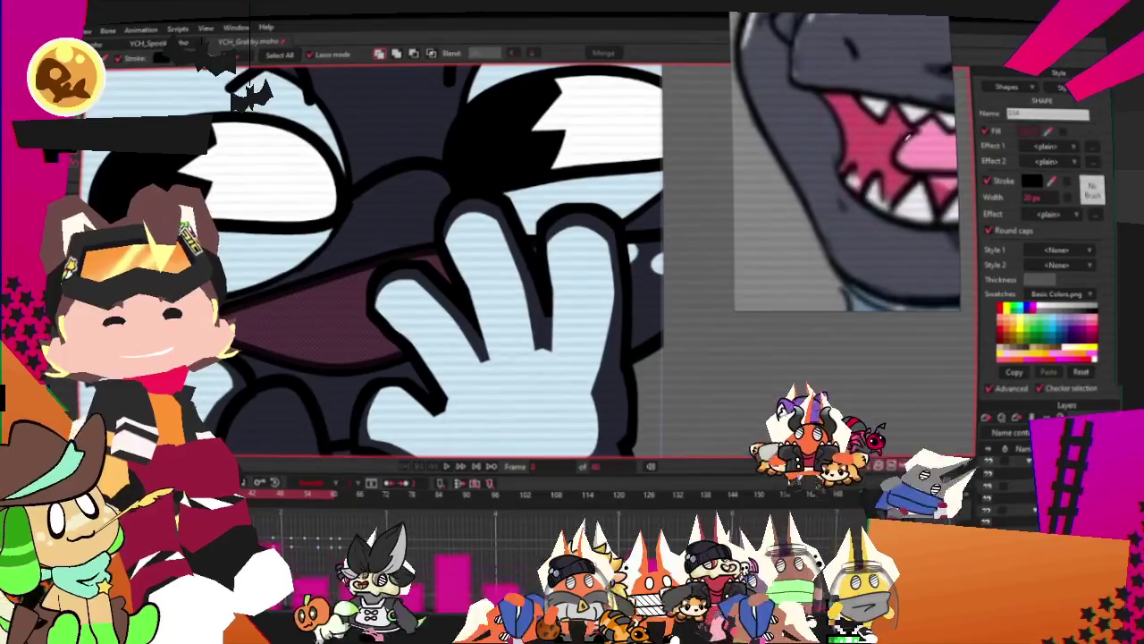
left_click(700, 354)
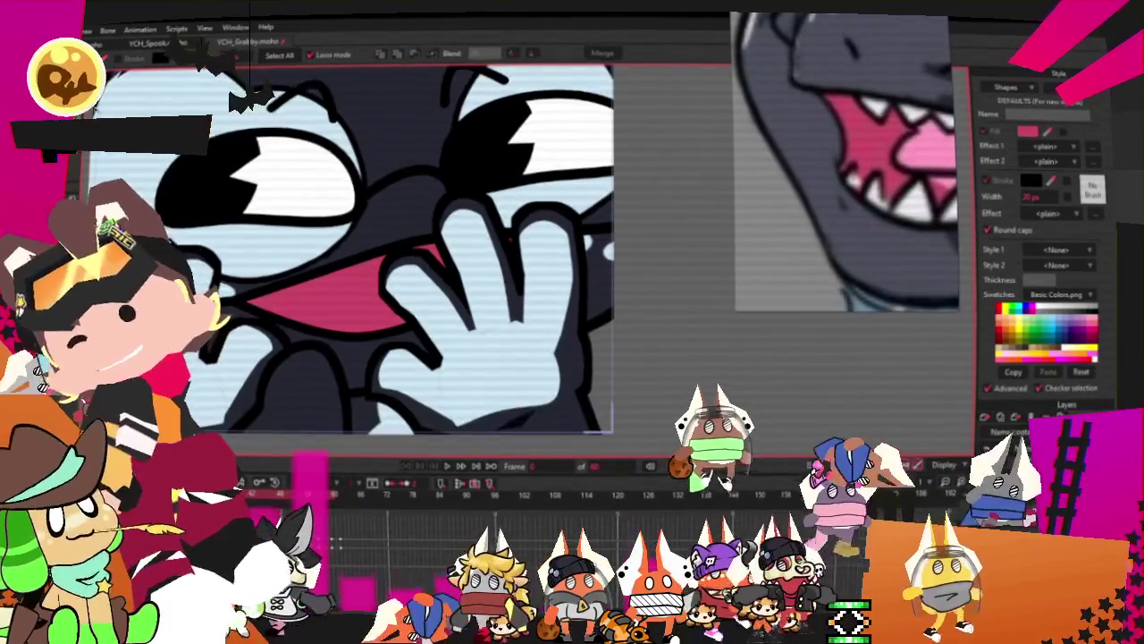
key("t")
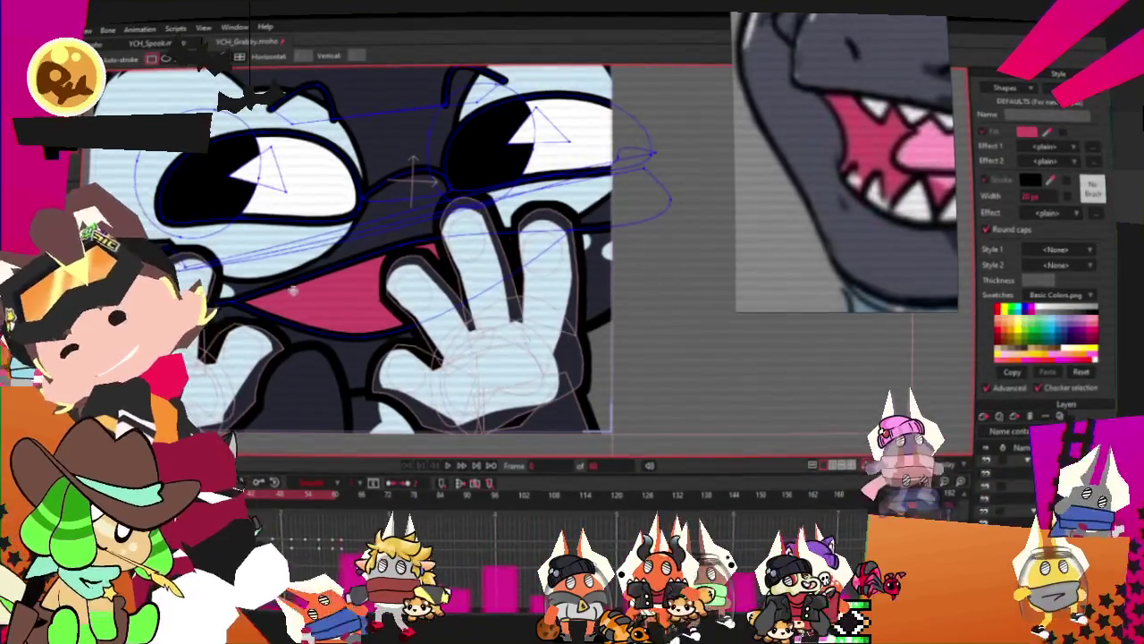
left_click_drag(292, 289, 452, 366)
key("g")
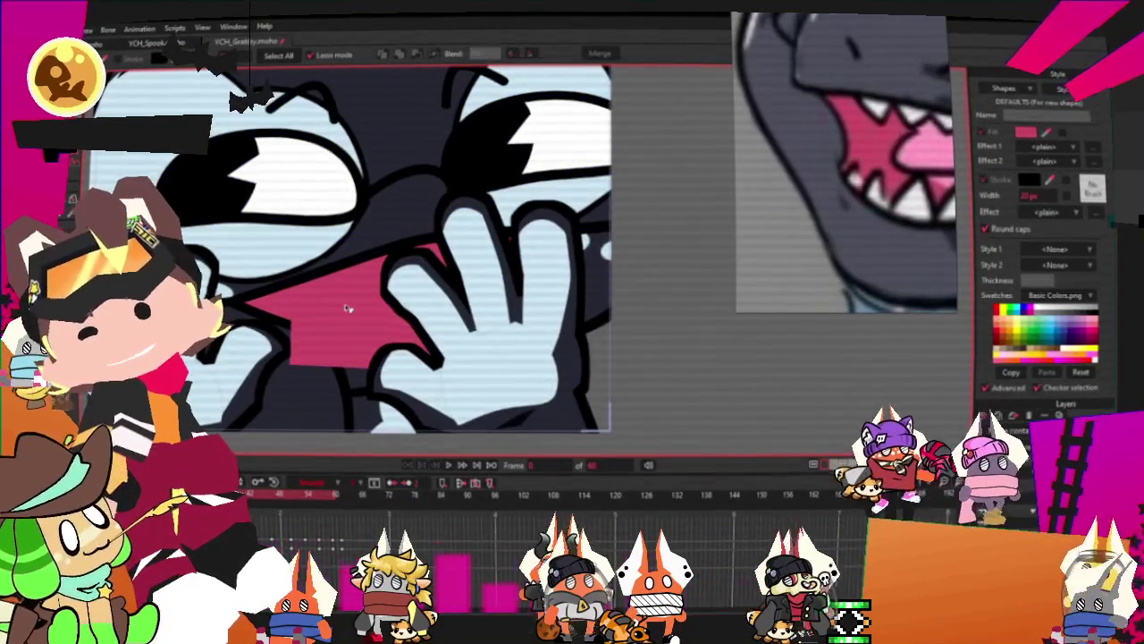
Select the tongue shape and adjust all its points with Transform Points
left_click(349, 309)
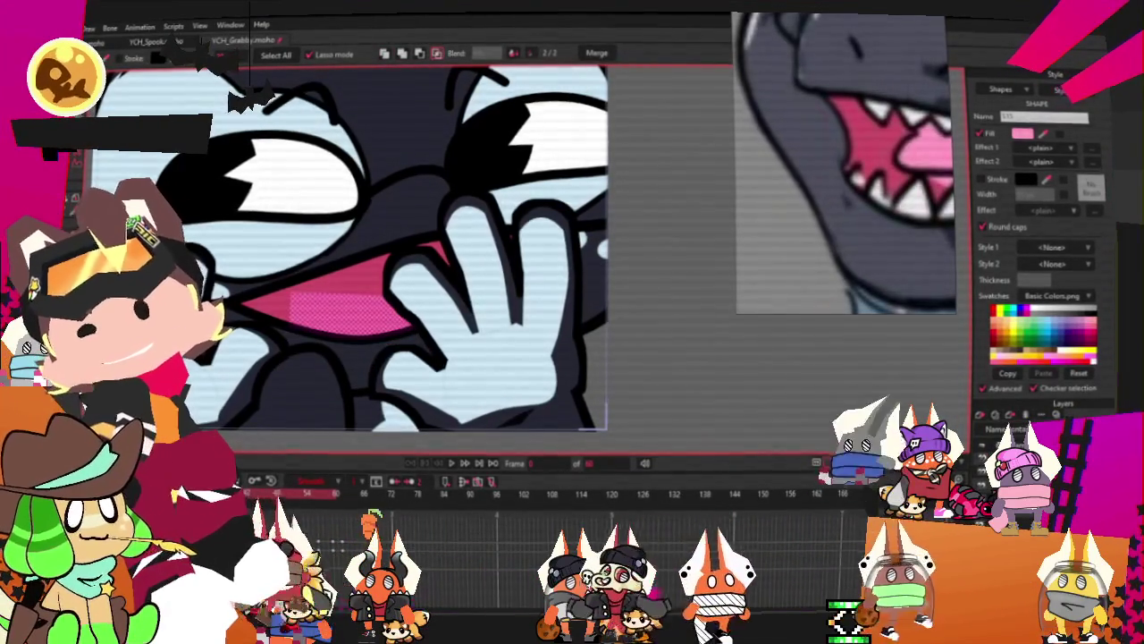
key("c")
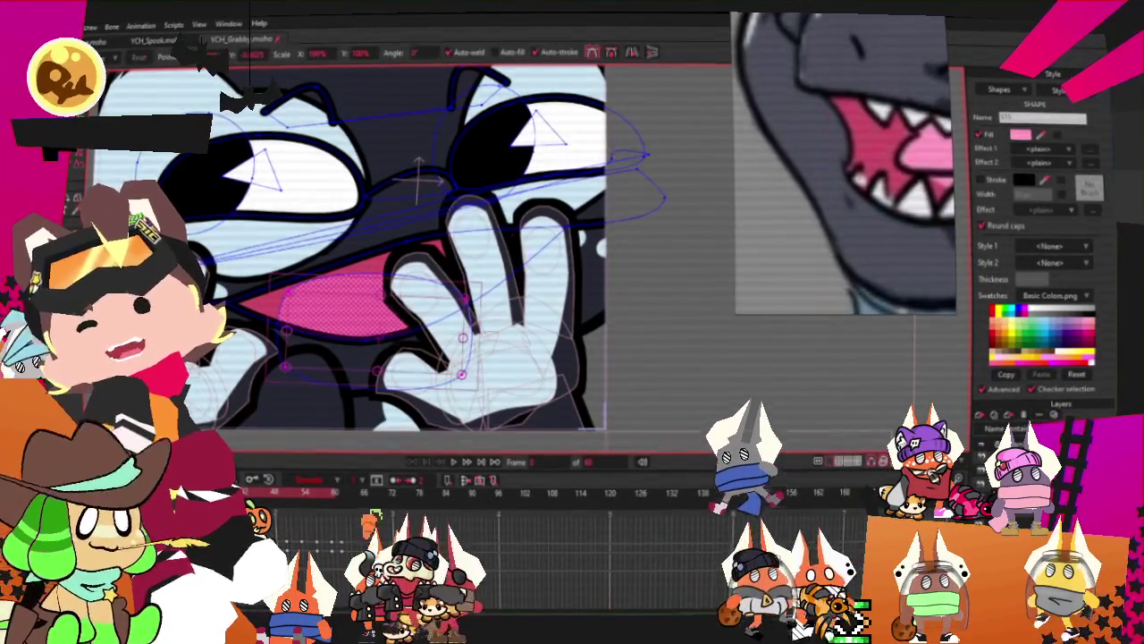
key("t")
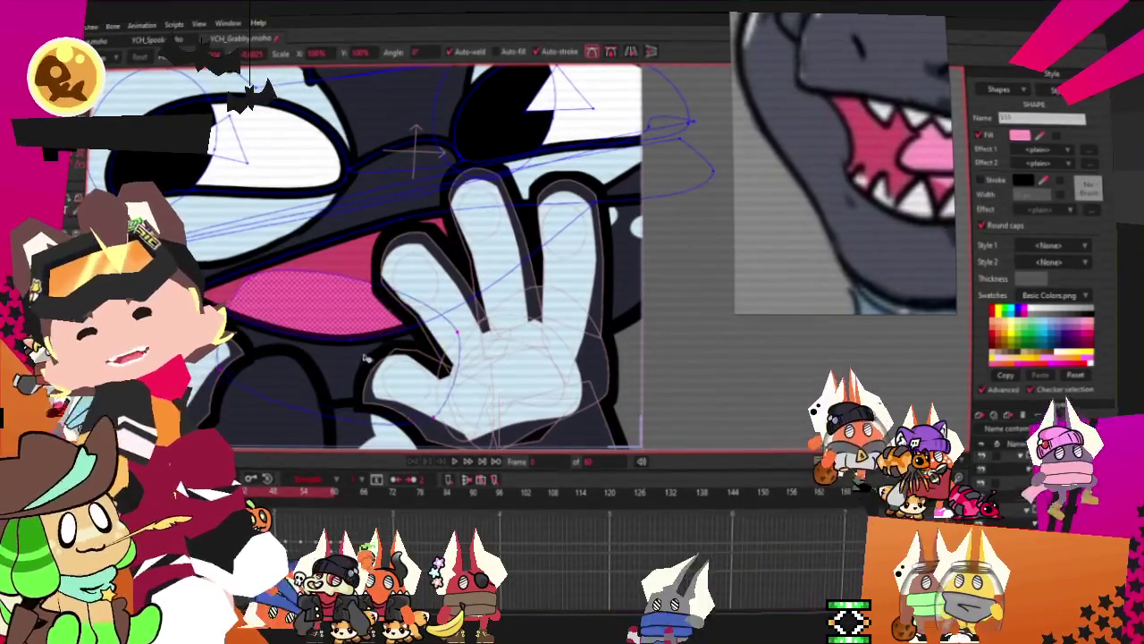
key("ctrl+a")
left_click(261, 286)
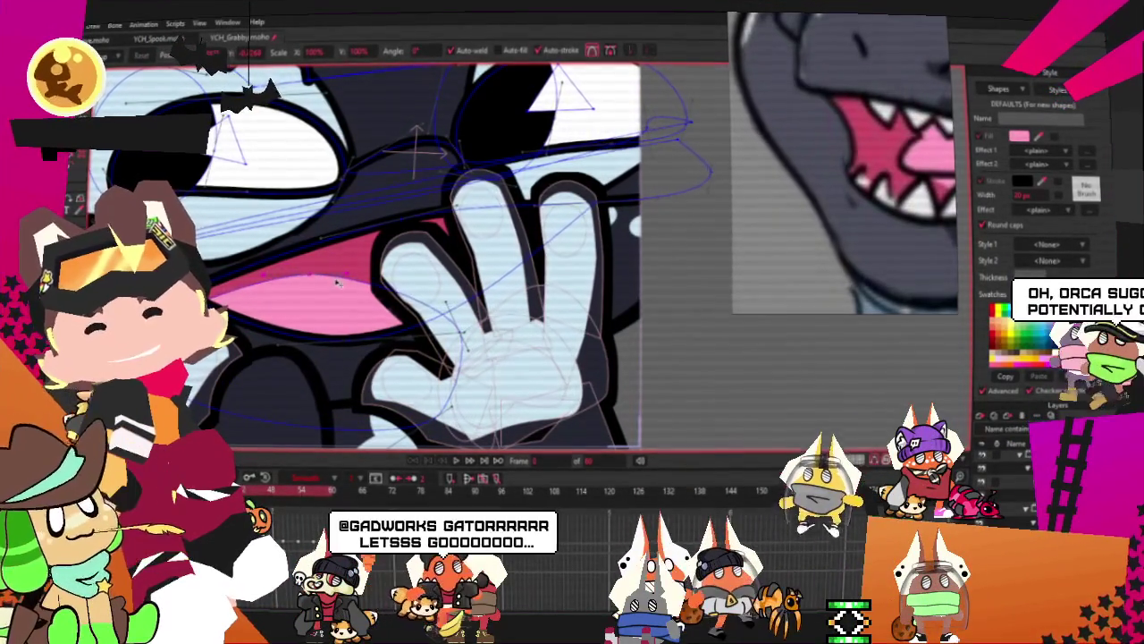
Show the layer list and play the emote animation
scroll(783, 417, "down", 2)
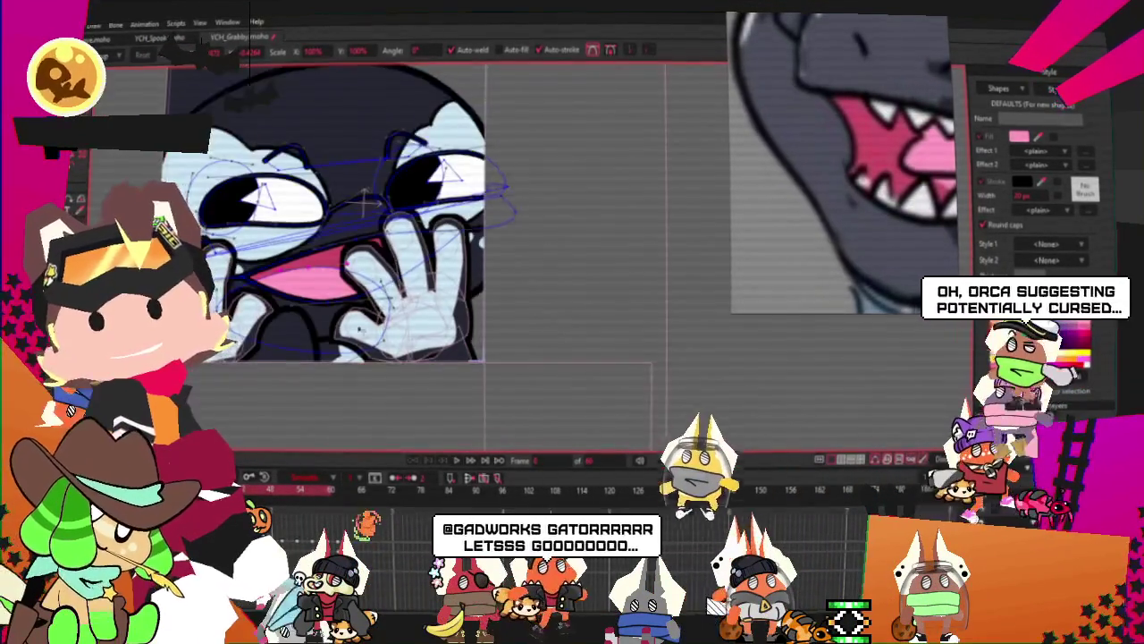
scroll(783, 417, "down", 2)
scroll(783, 417, "down", 1)
left_click(1058, 405)
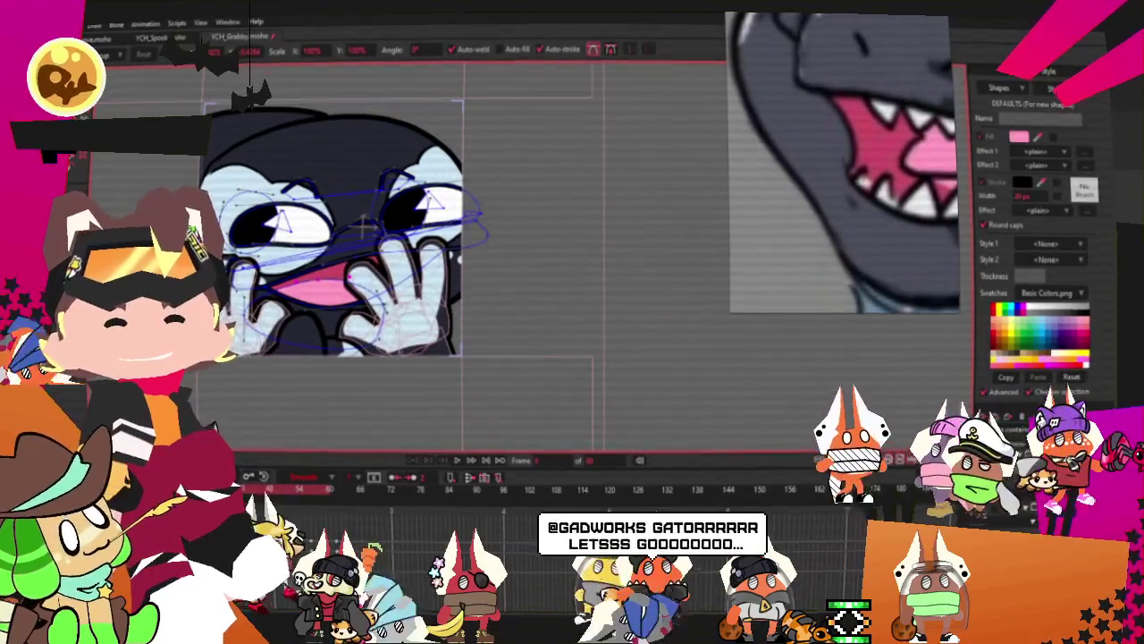
left_click(1008, 461)
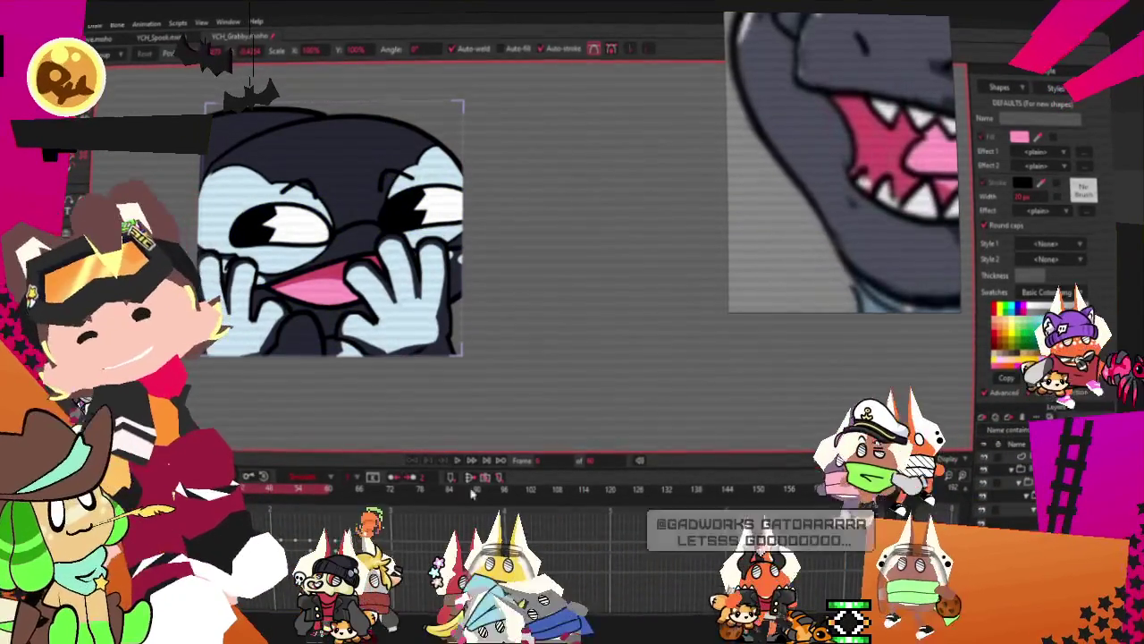
left_click(460, 462)
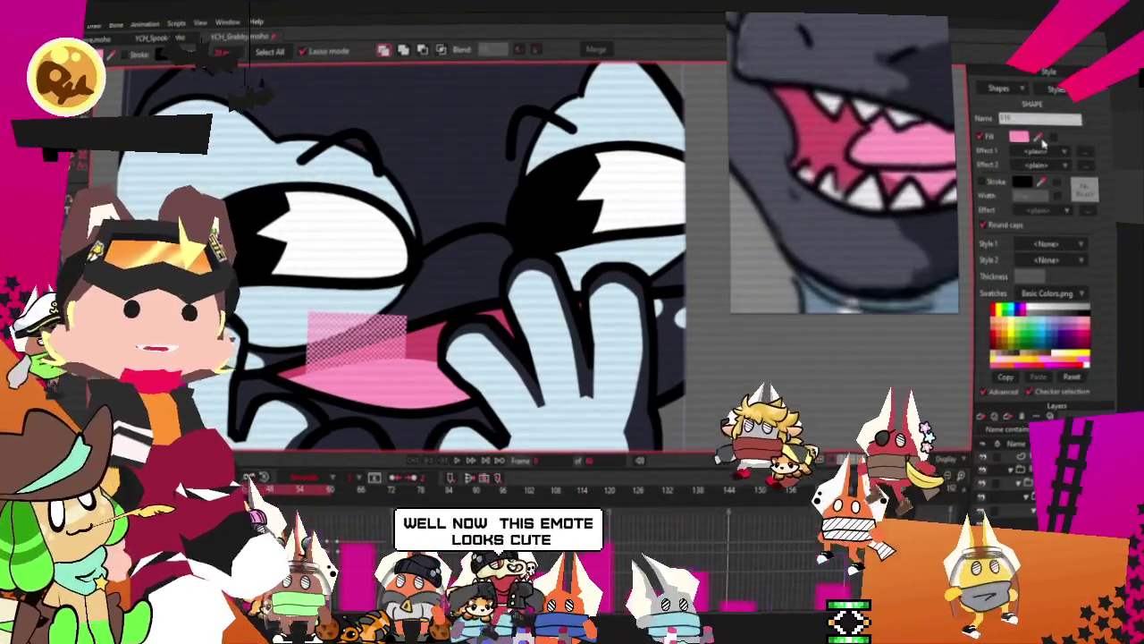
Fill the small mouth rectangle white to make a tooth, then deselect it
left_click(980, 136)
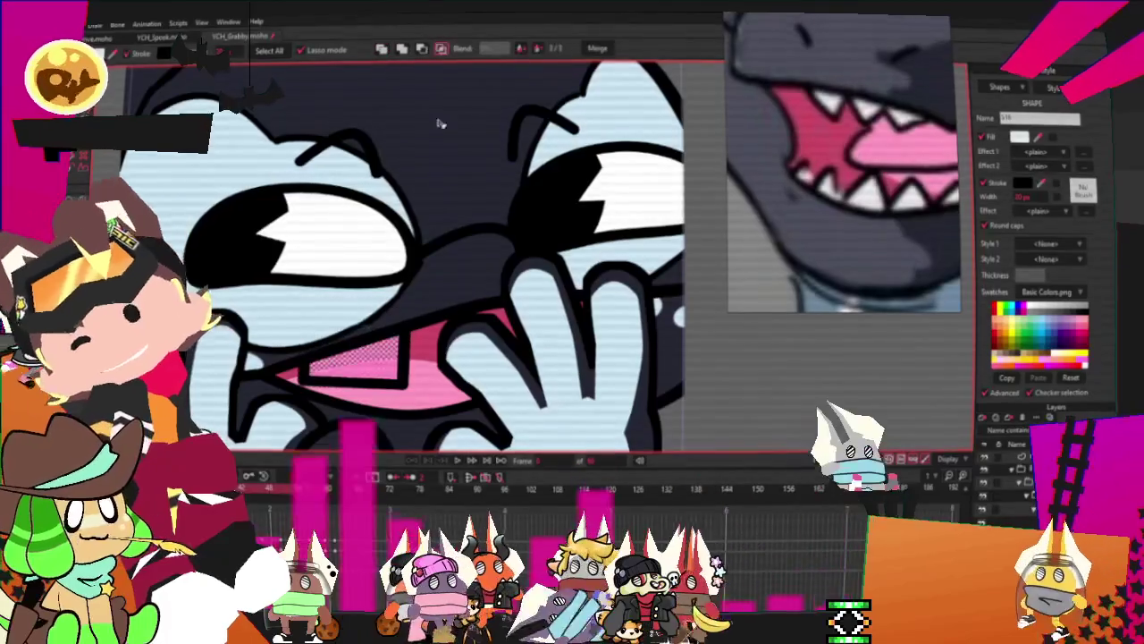
key("ctrl+d")
scroll(350, 240, "up", 2)
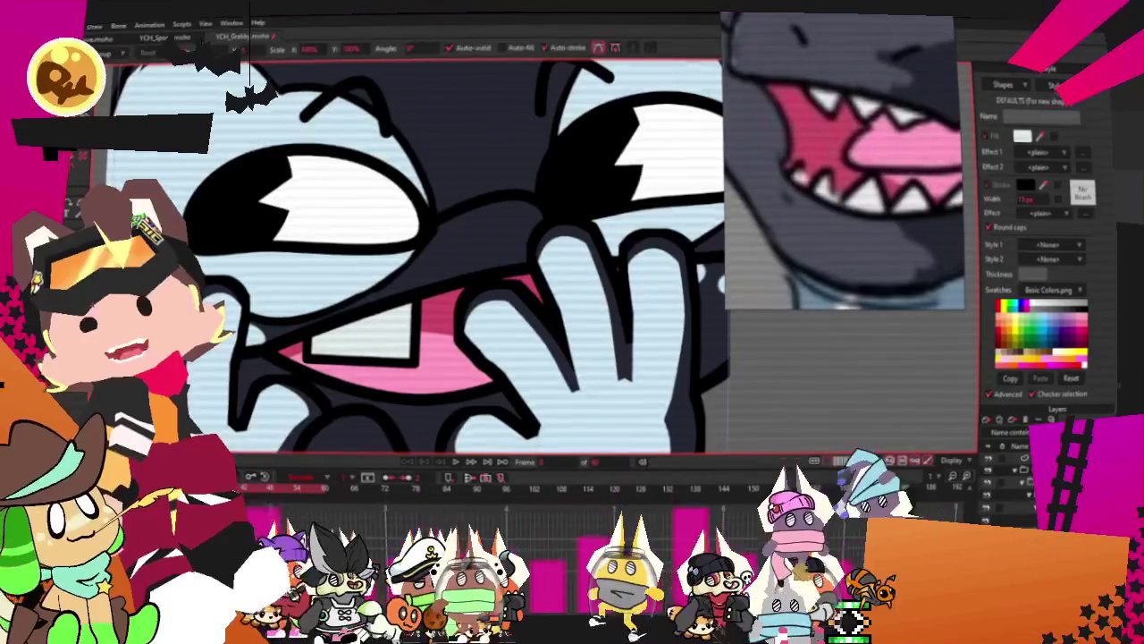
Reshape the mouth outline and pull the tooth's tip further left
scroll(358, 268, "up", 1)
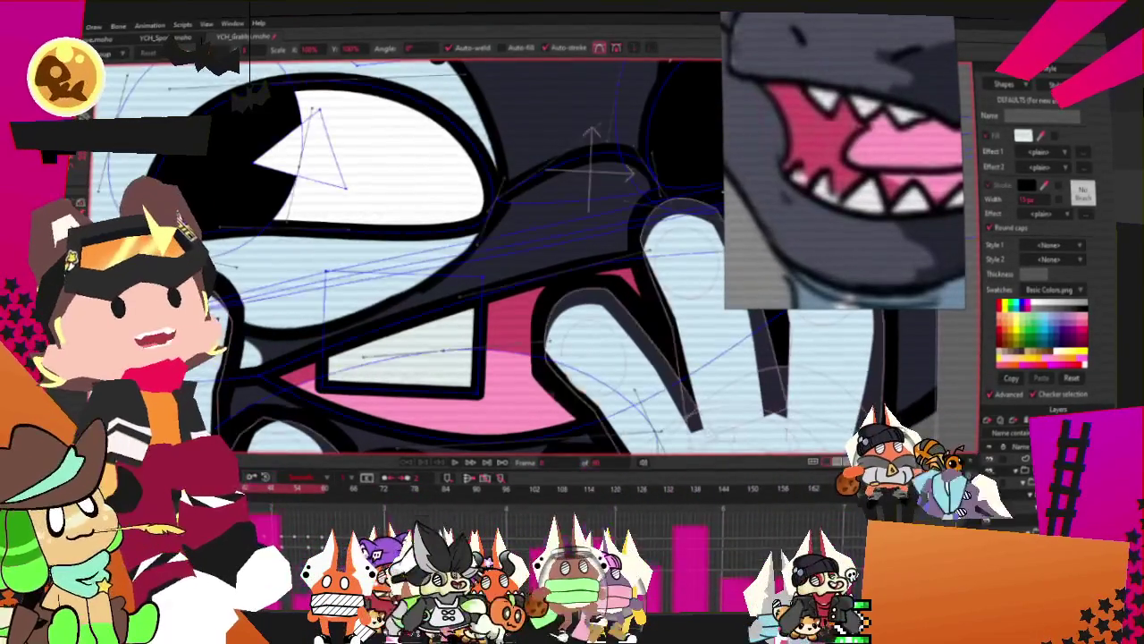
left_click_drag(326, 270, 297, 295)
left_click_drag(461, 394, 371, 384)
left_click_drag(447, 284, 472, 268)
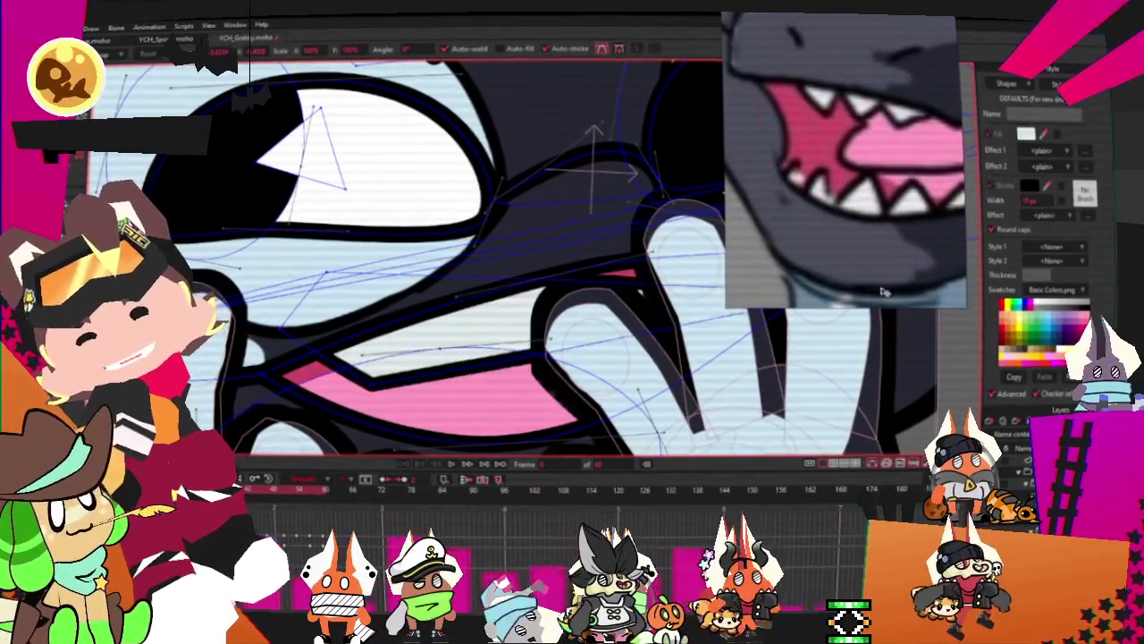
Put a transform box around the finger points and play the animation
scroll(456, 262, "down", 2)
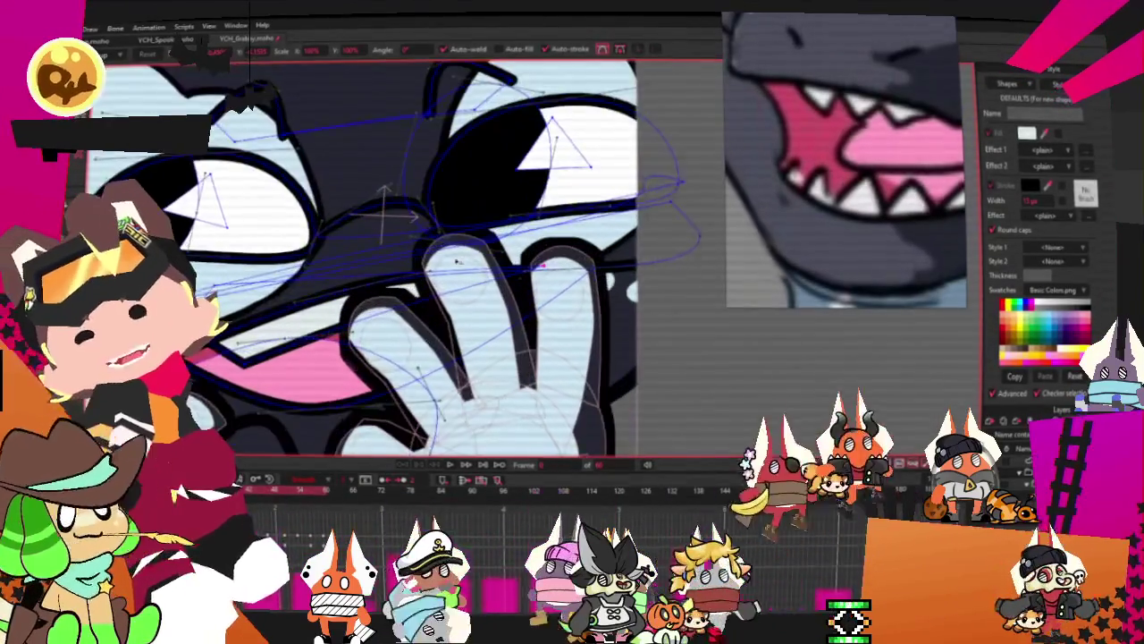
scroll(457, 261, "up", 1)
scroll(322, 328, "up", 1)
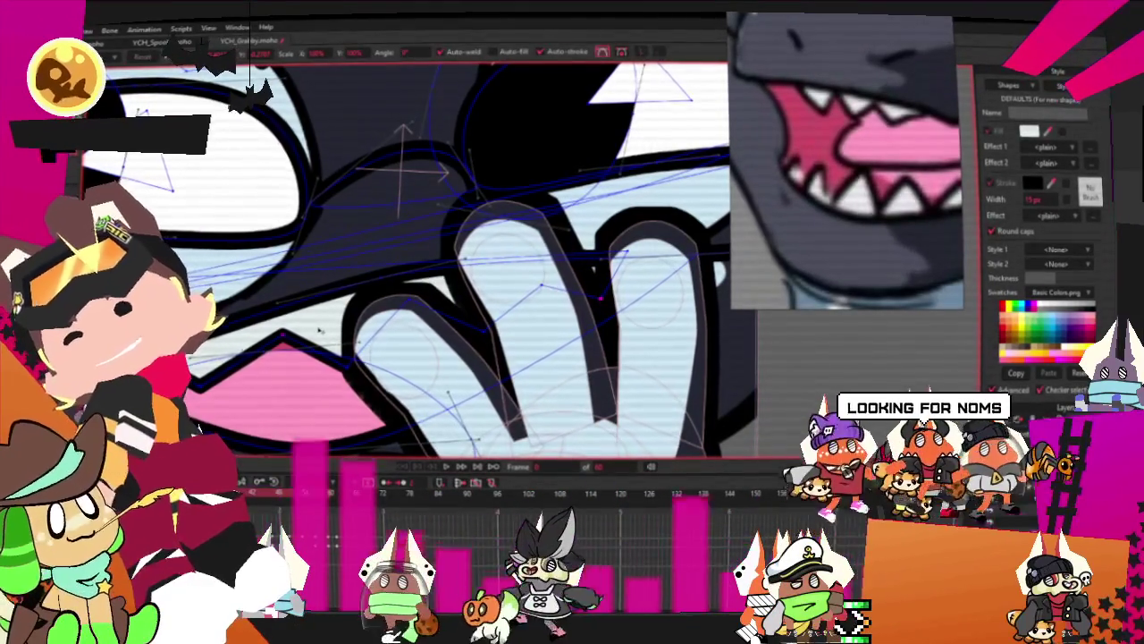
key("ctrl+a")
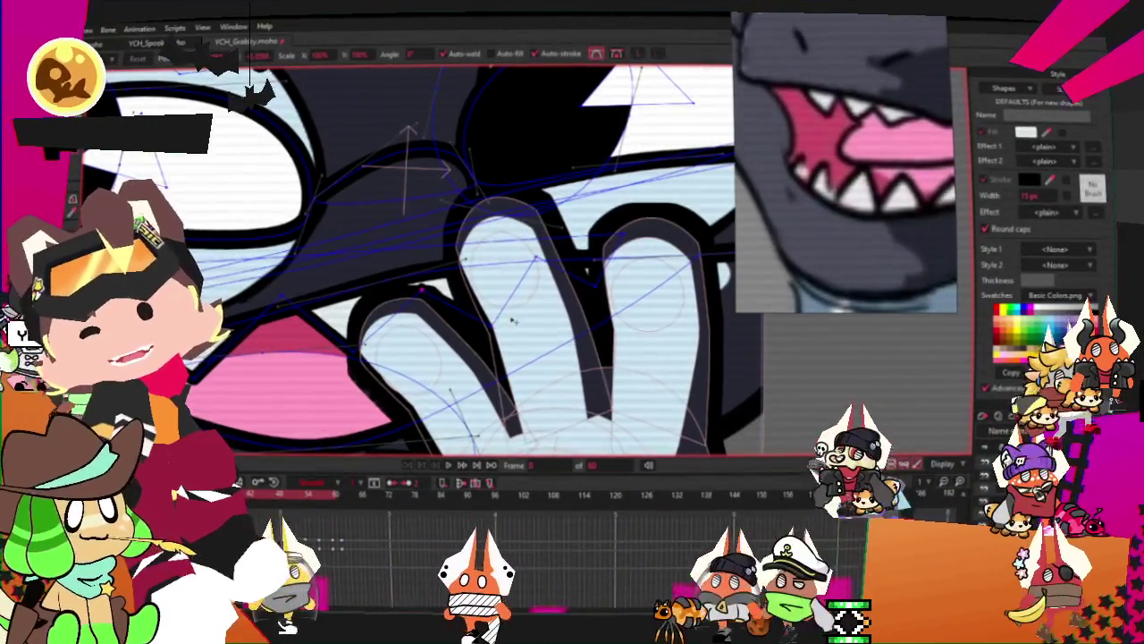
left_click(449, 466)
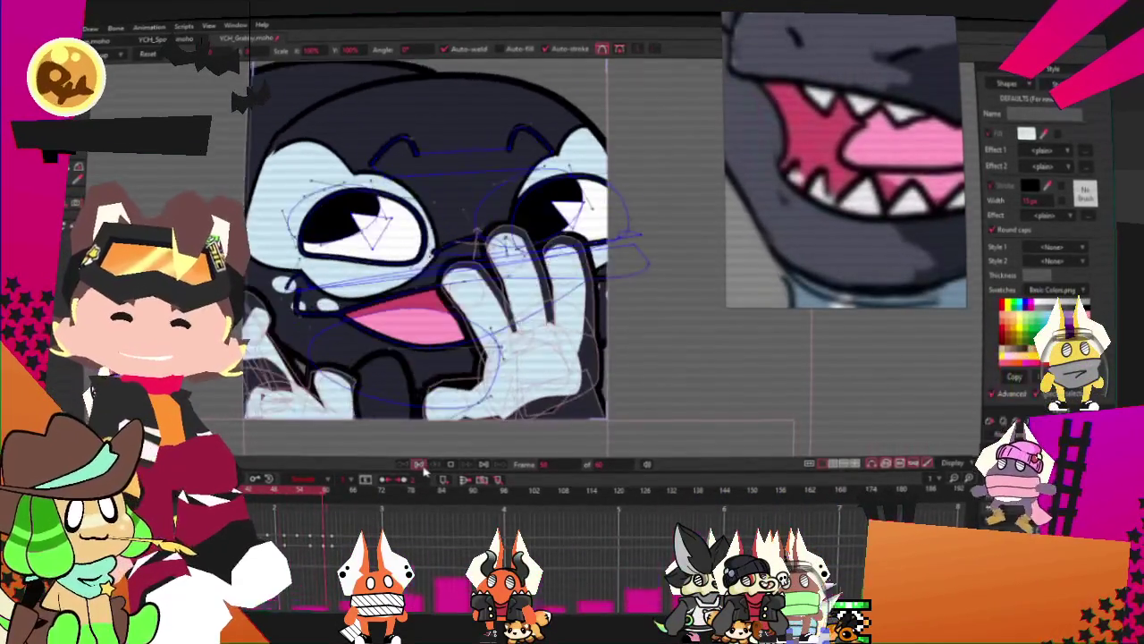
Marquee-select the points around the orca's mouth to prepare them for transforming
scroll(465, 233, "up", 5)
scroll(465, 233, "down", 2)
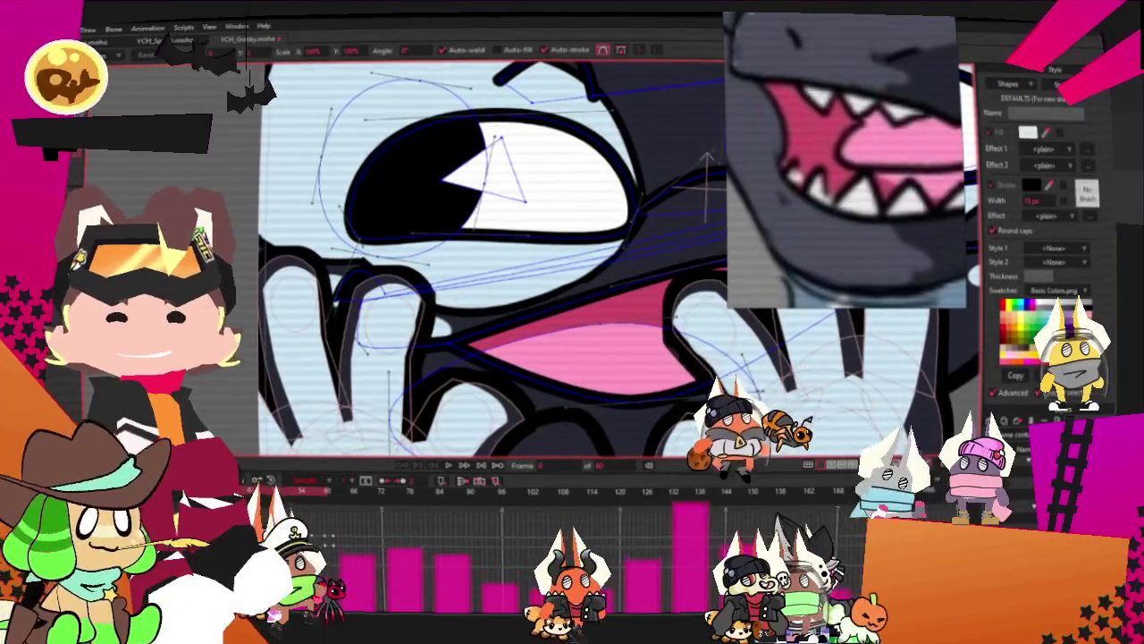
key("m")
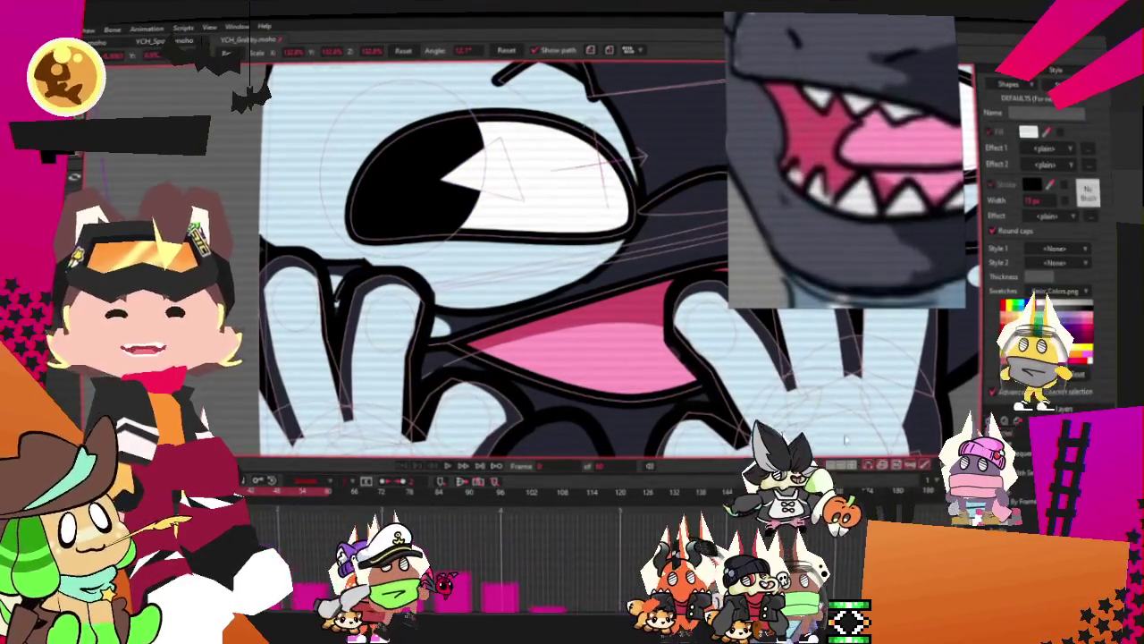
key("t")
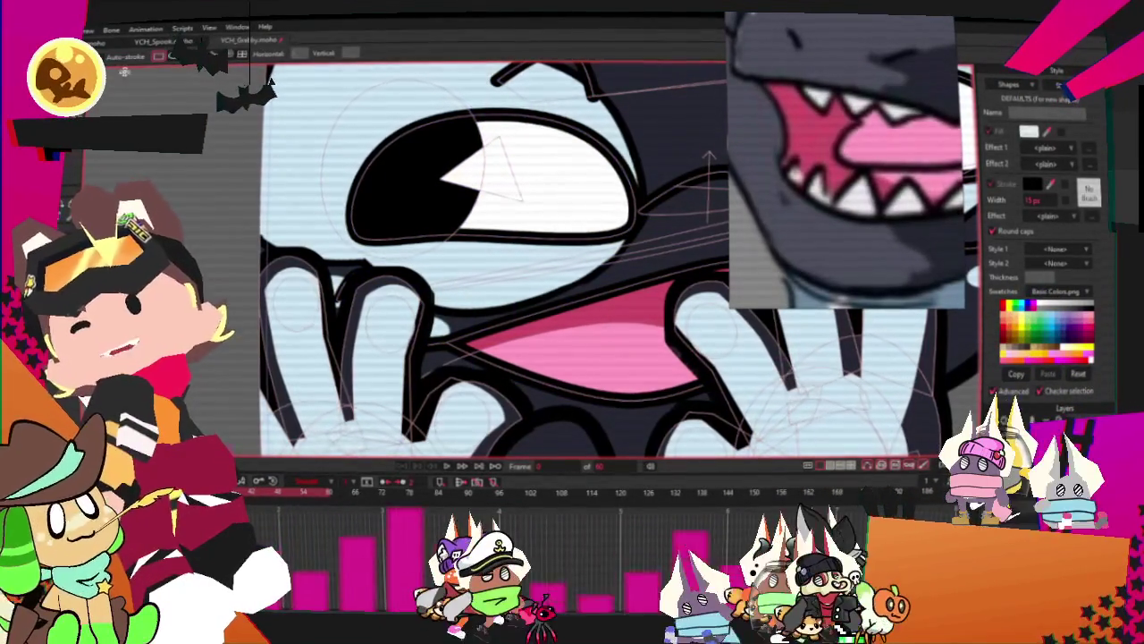
left_click_drag(353, 266, 669, 338)
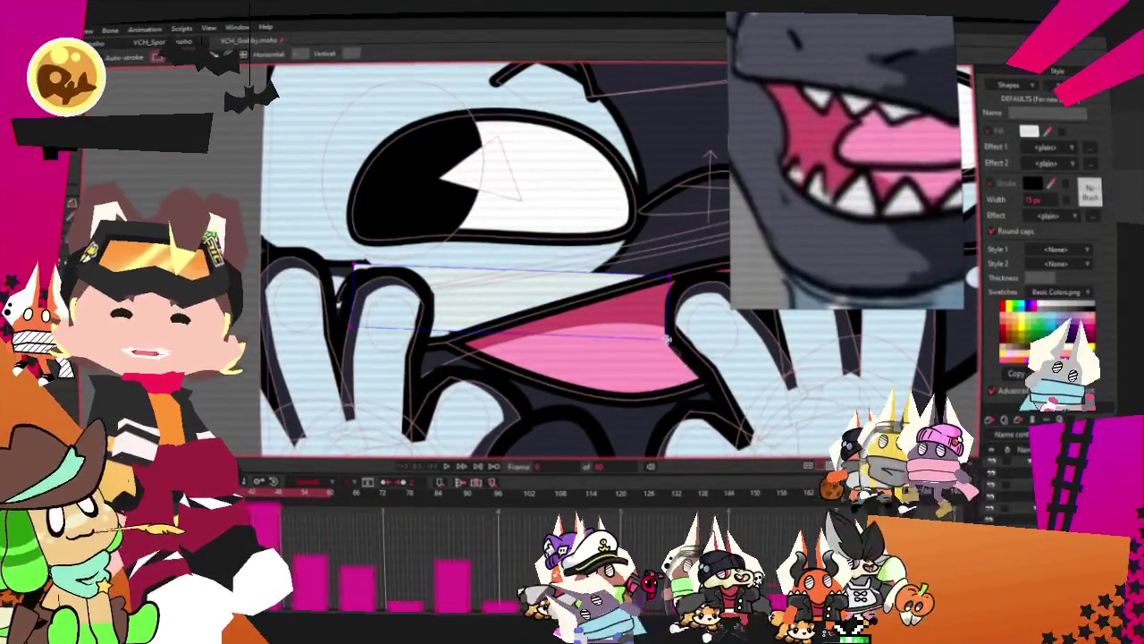
key("u")
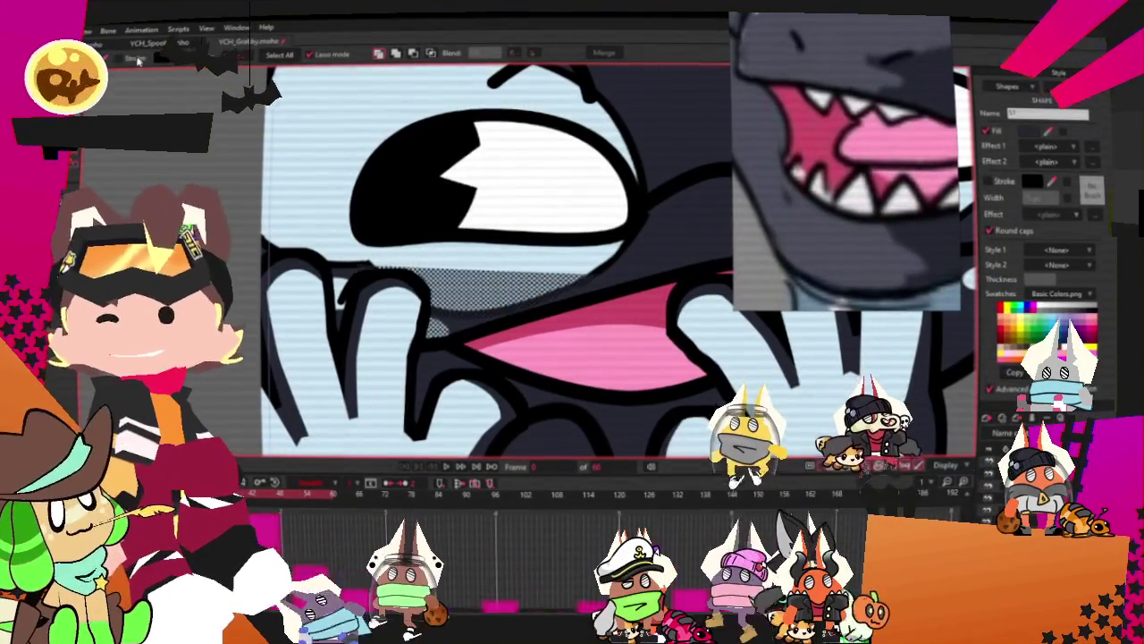
key("t")
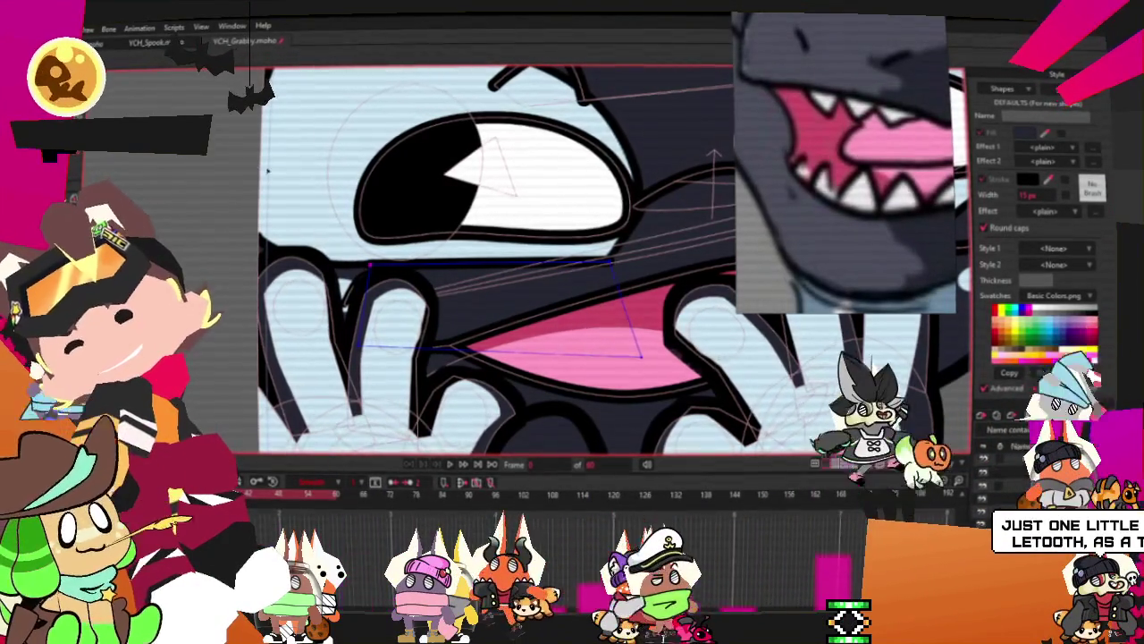
Adjust the curvature of the selected mouth points
scroll(459, 255, "up", 2)
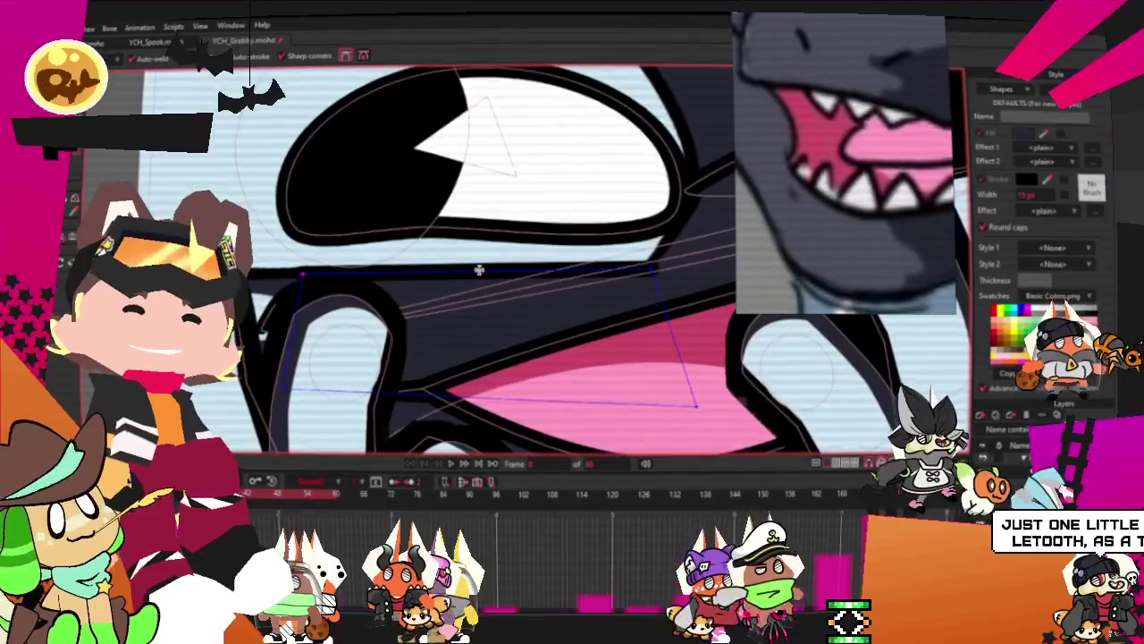
key("c")
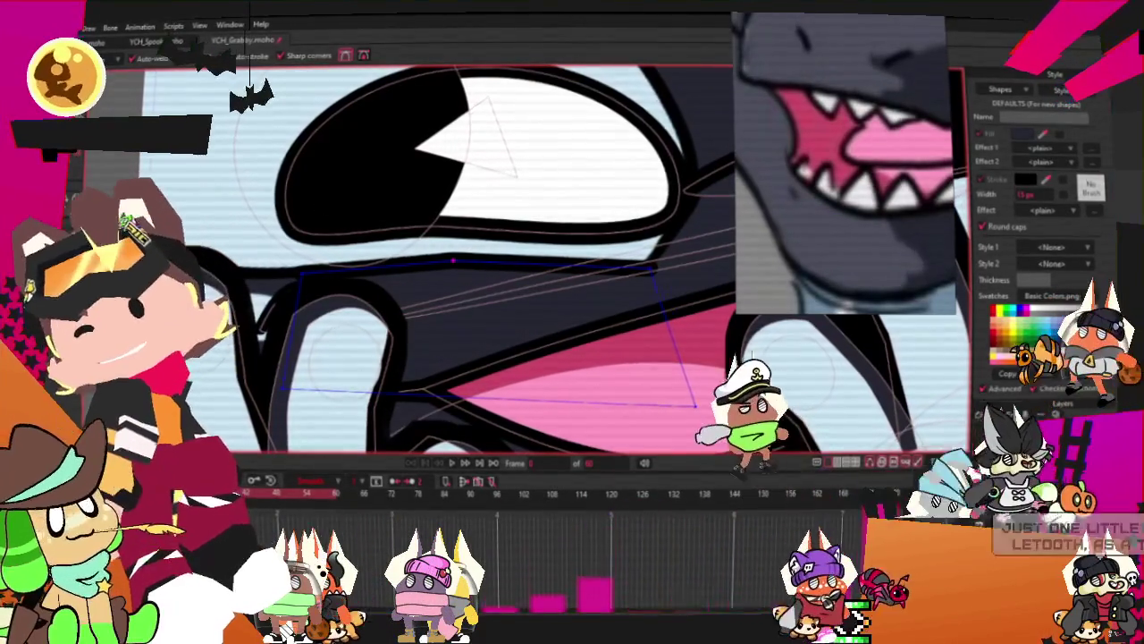
scroll(483, 211, "up", 2)
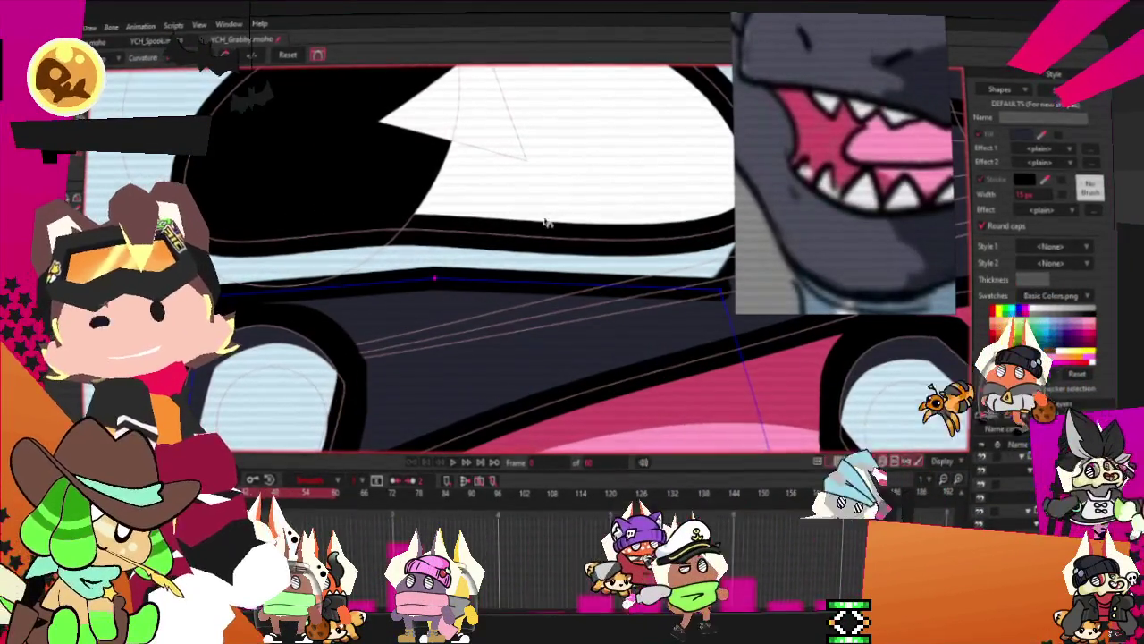
scroll(719, 309, "down", 2)
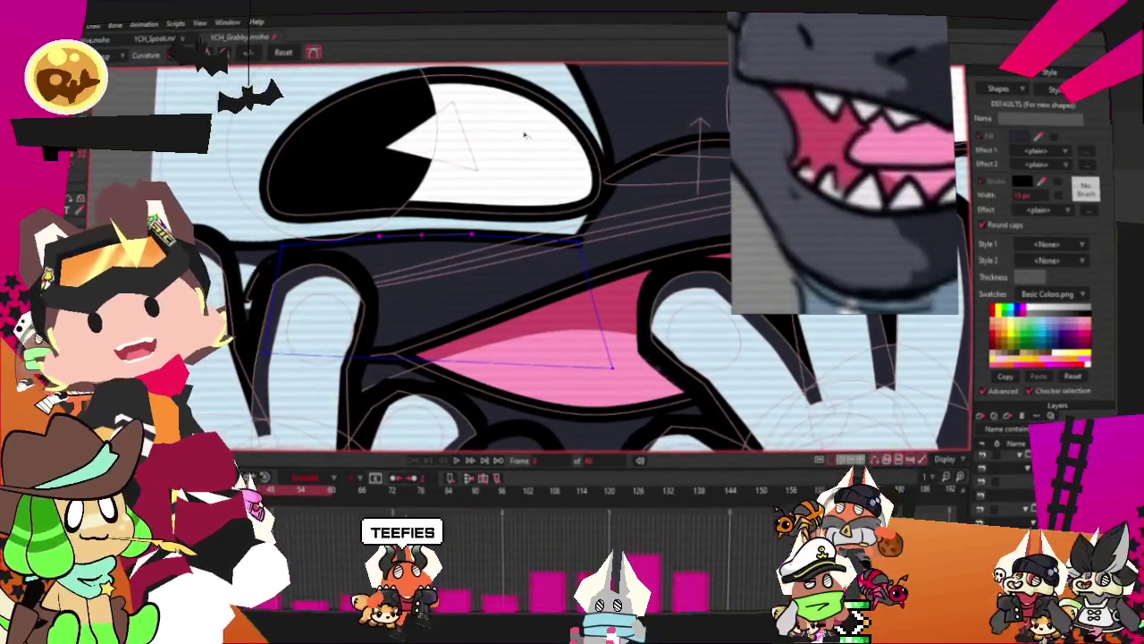
Stretch the dark shape's lower-right and top-right corners outward toward the face edge
key("t")
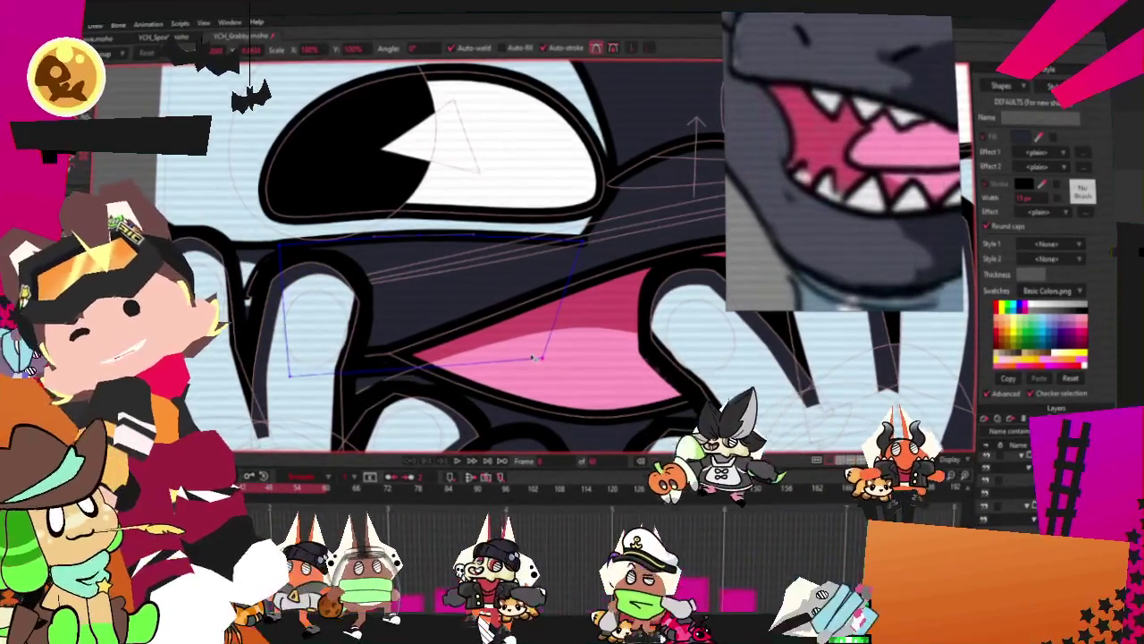
scroll(534, 357, "down", 3)
scroll(617, 304, "up", 1)
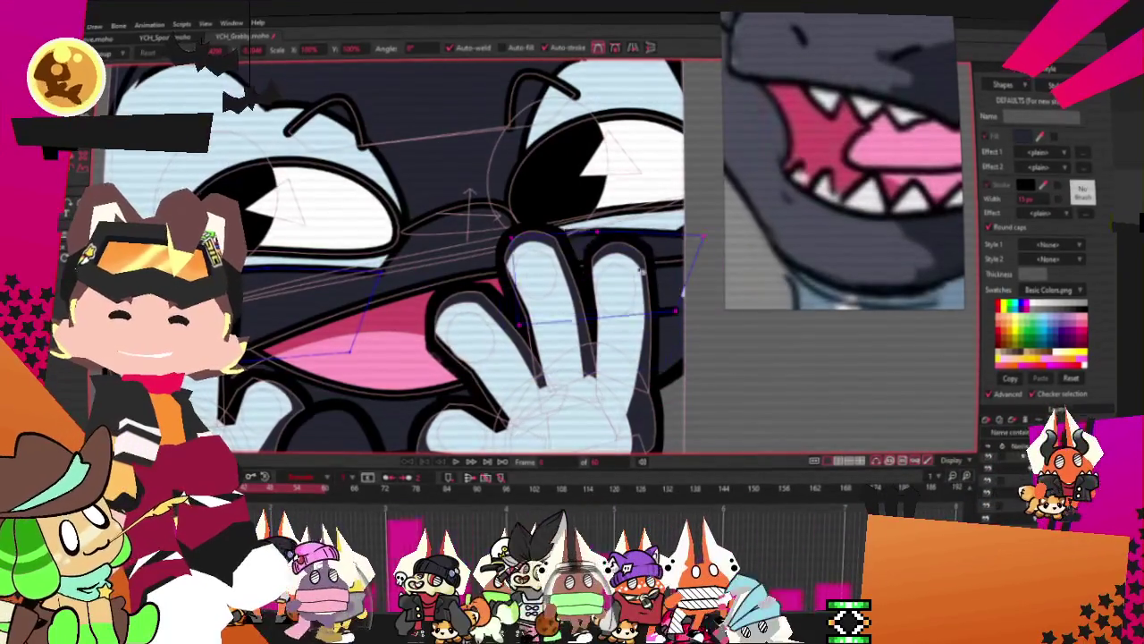
scroll(640, 264, "down", 1)
scroll(626, 277, "up", 2)
scroll(608, 295, "up", 2)
scroll(577, 314, "up", 1)
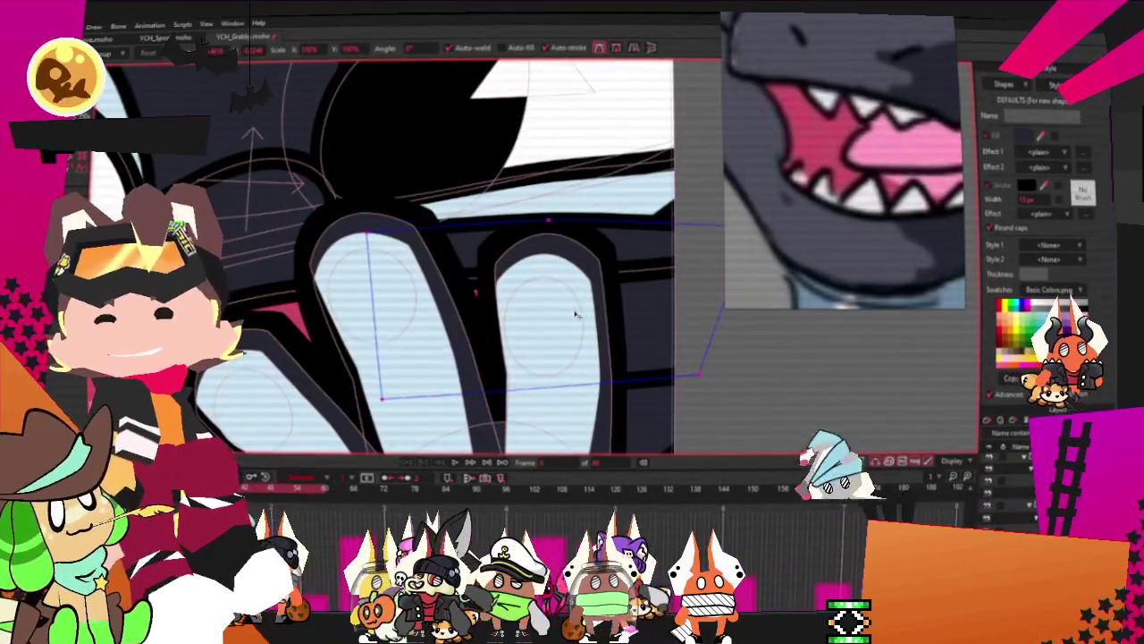
scroll(619, 280, "down", 1)
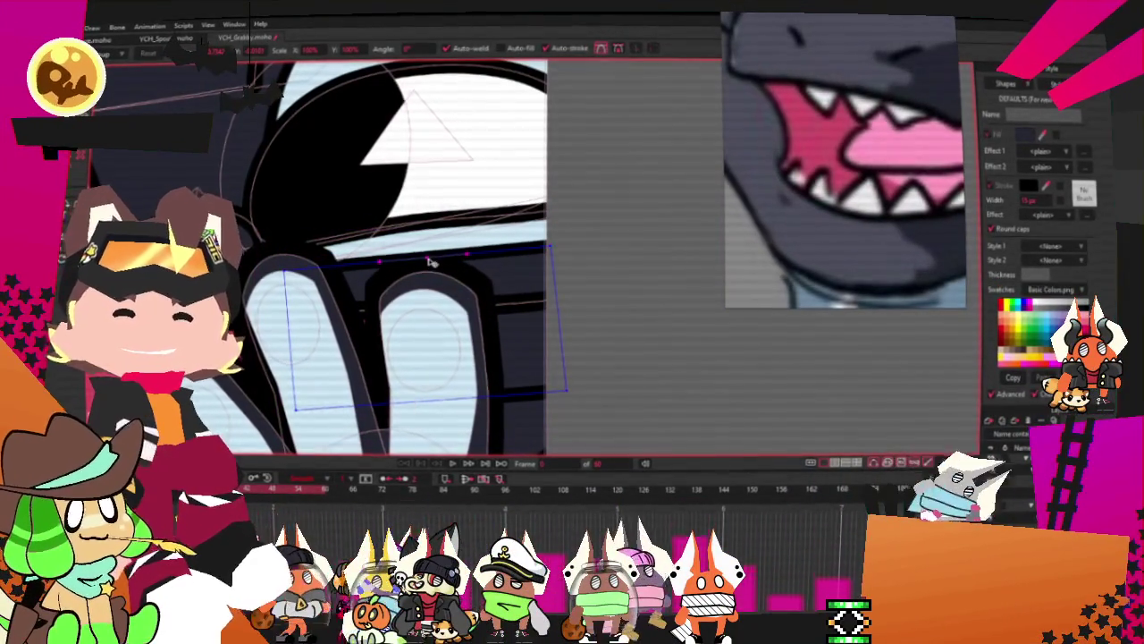
scroll(294, 285, "up", 1)
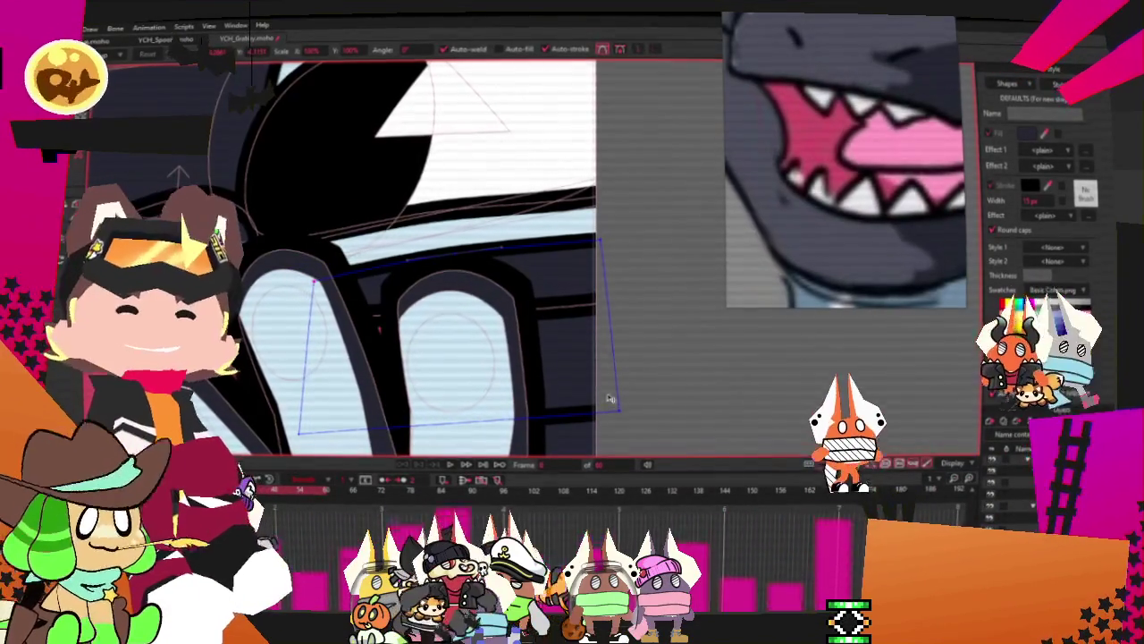
left_click_drag(598, 413, 633, 418)
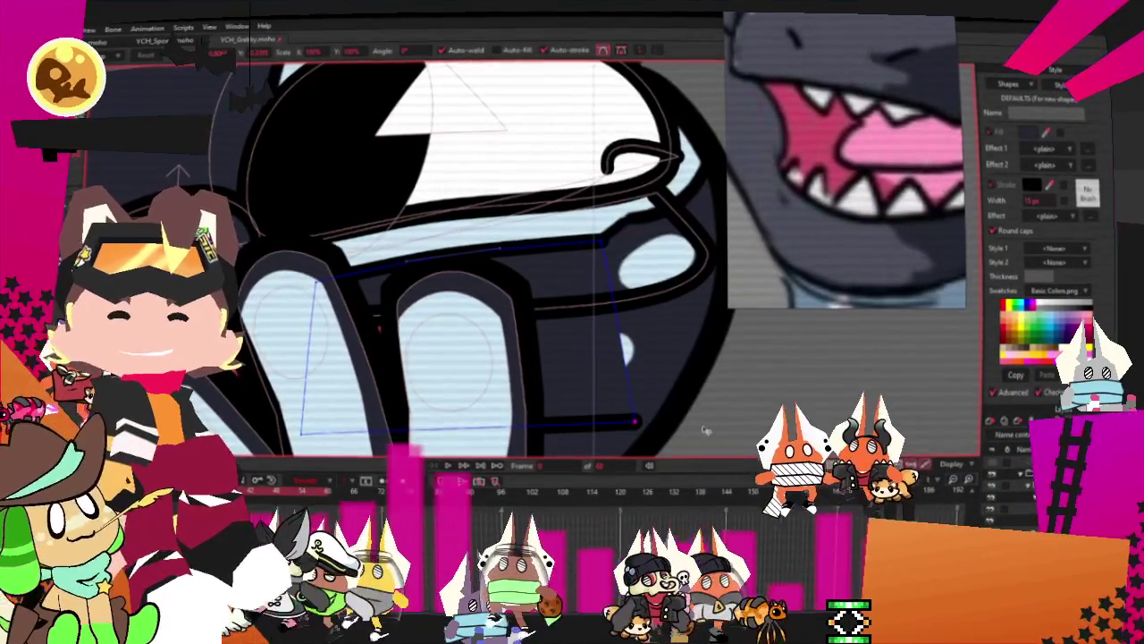
left_click_drag(633, 421, 662, 397)
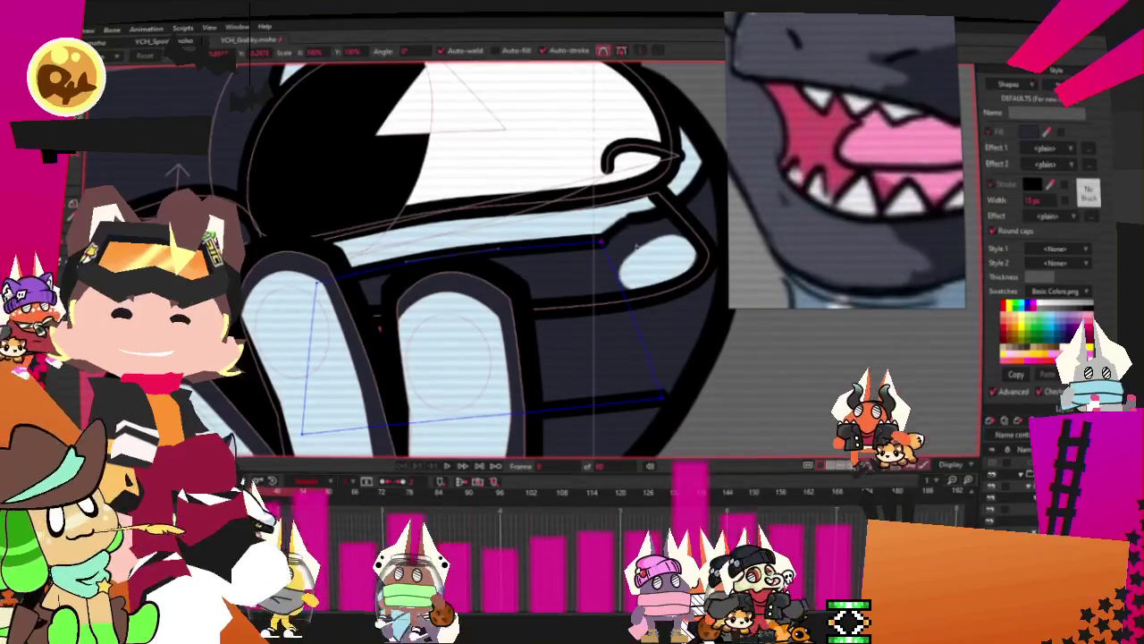
left_click_drag(622, 256, 648, 232)
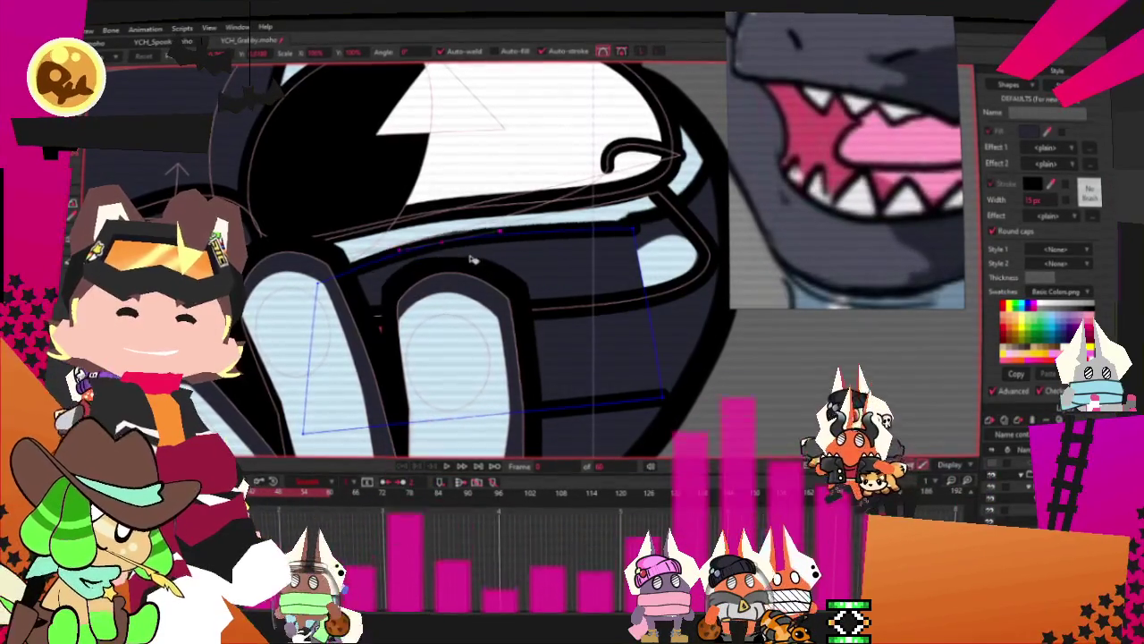
Nudge the lower-right end points of the dark curve near the mouth slightly inward
scroll(631, 226, "down", 2)
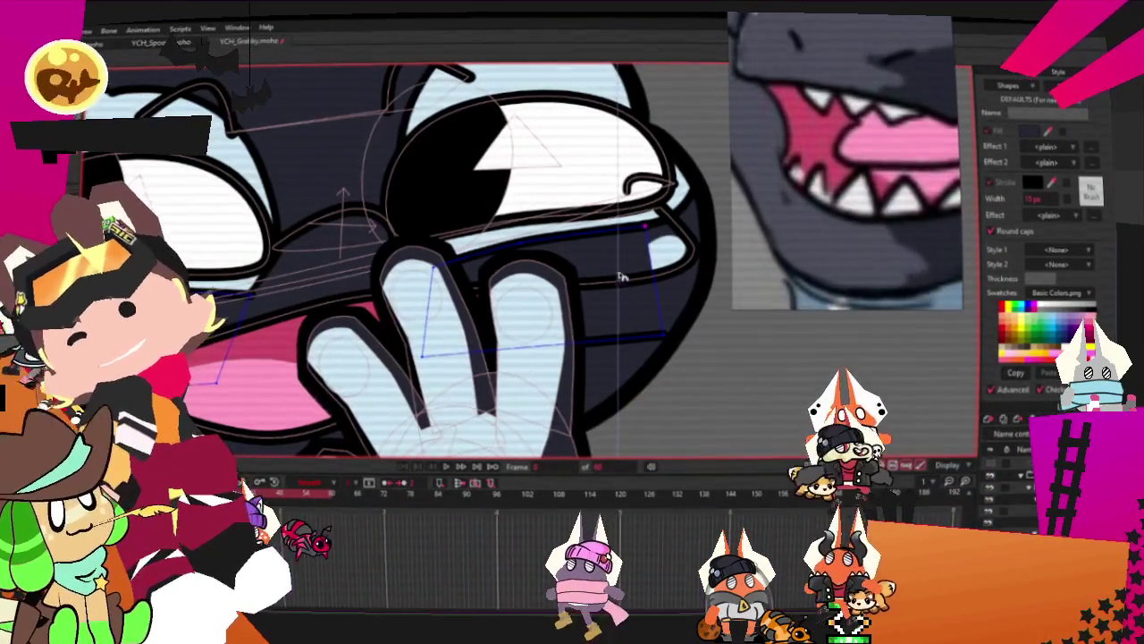
scroll(623, 350, "down", 3)
scroll(437, 310, "up", 3)
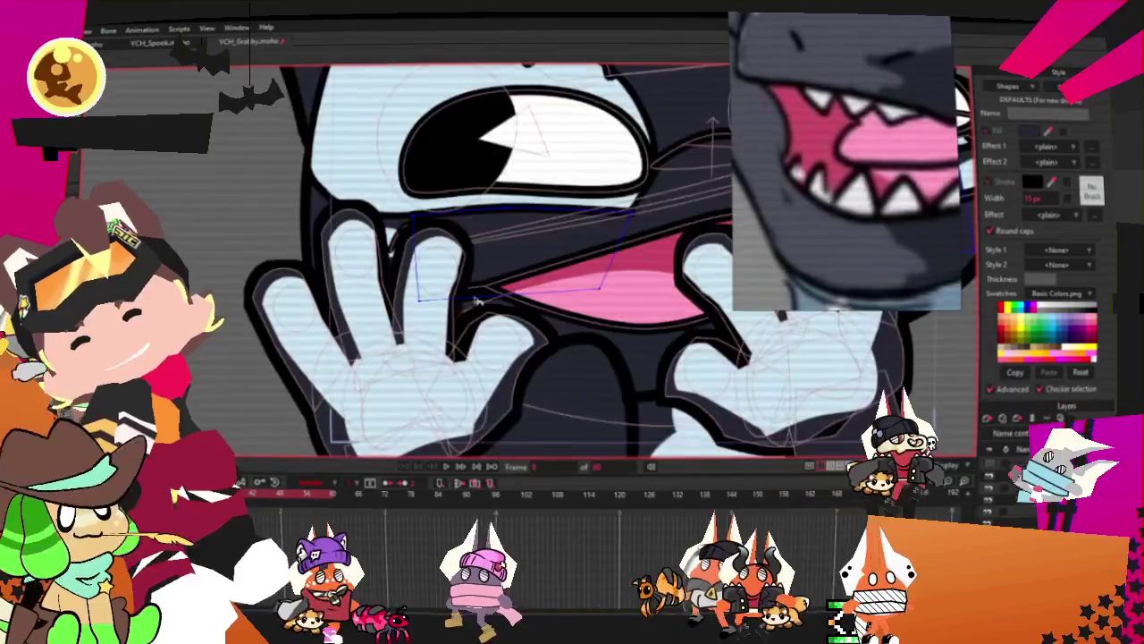
scroll(437, 310, "up", 2)
scroll(437, 310, "up", 2)
scroll(437, 310, "down", 3)
scroll(541, 397, "down", 2)
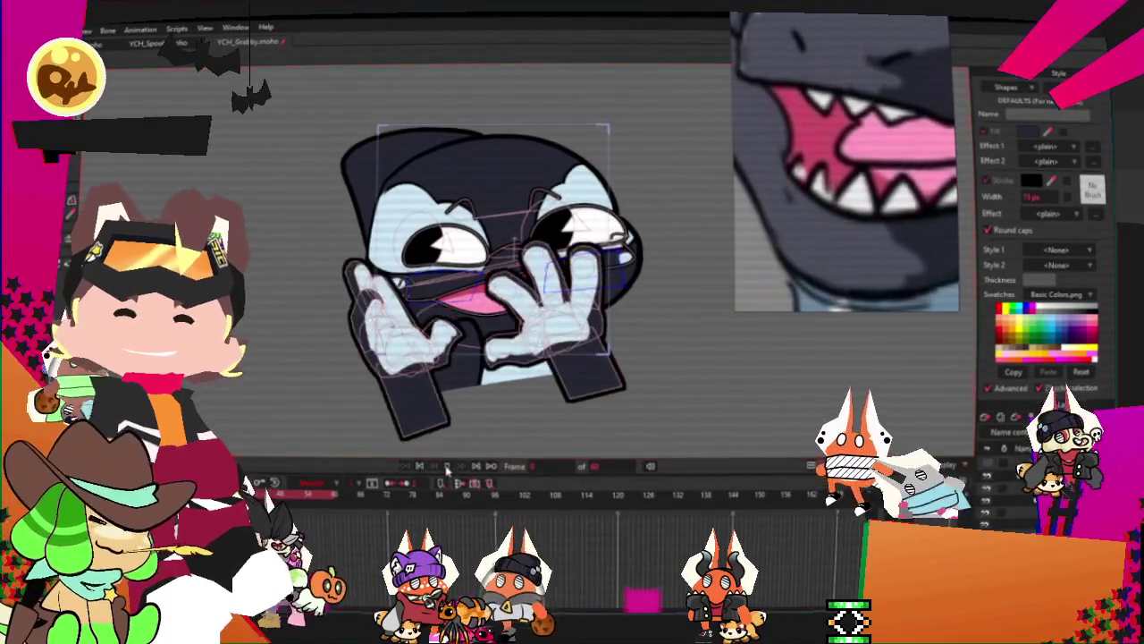
scroll(565, 259, "up", 3)
scroll(565, 259, "up", 3)
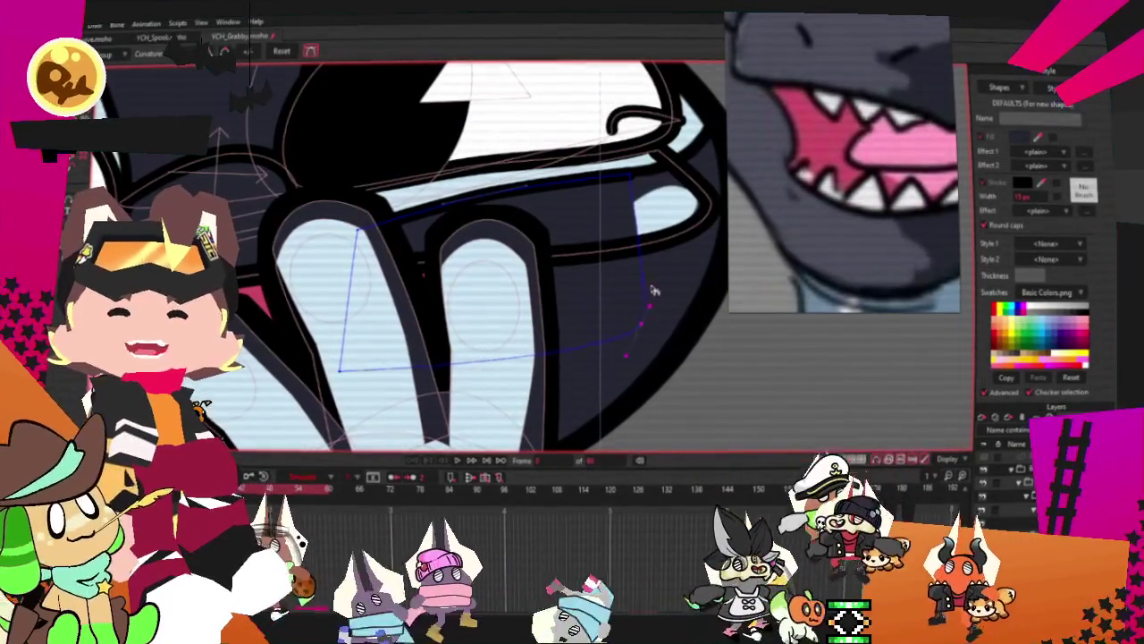
key("t")
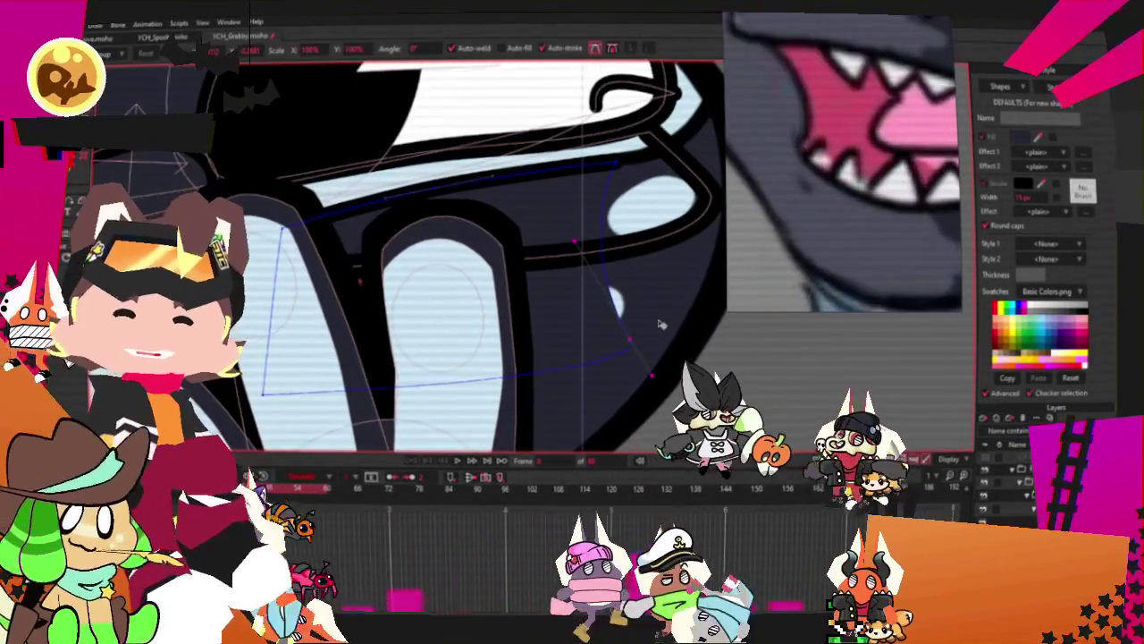
left_click_drag(660, 325, 642, 330)
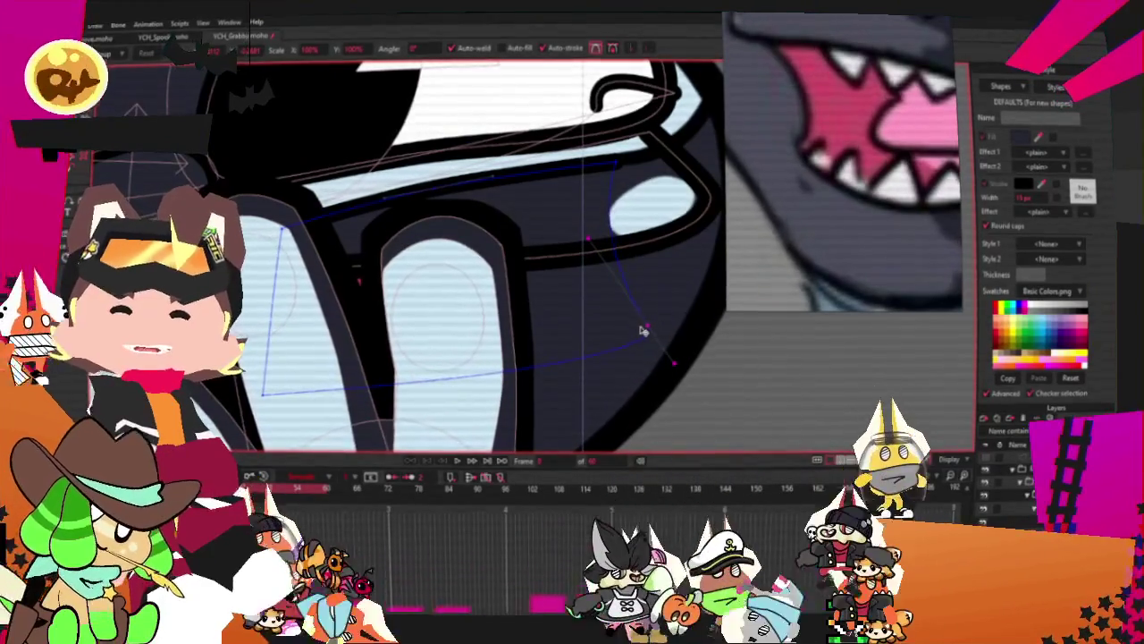
Raise an outline point near the mouth, checking other frames until both hands show
scroll(623, 248, "down", 5)
left_click(464, 495)
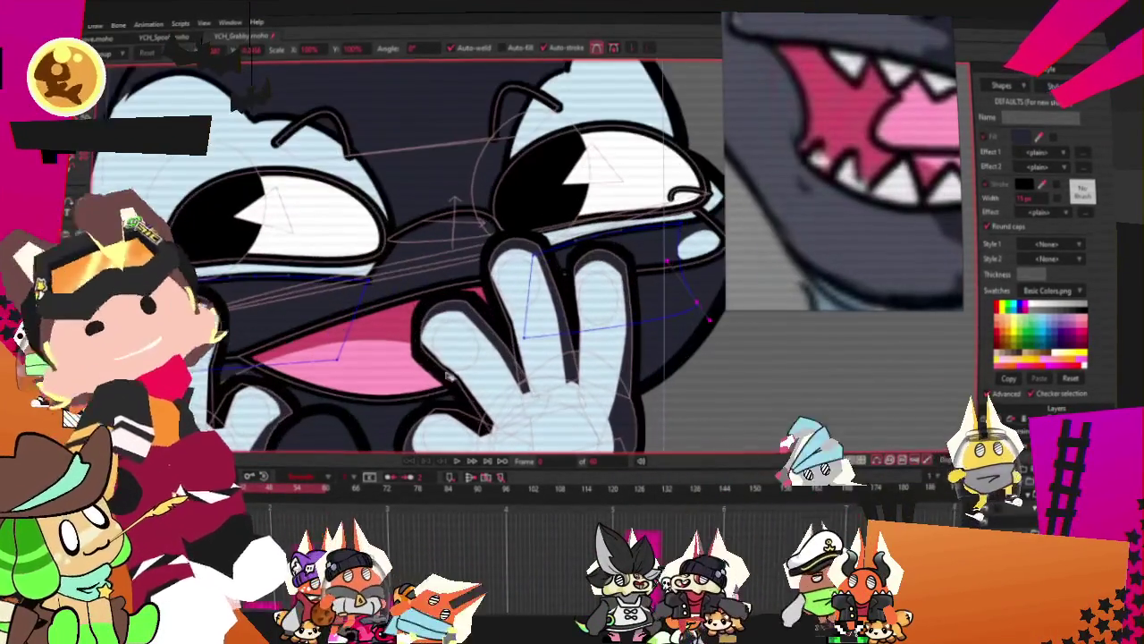
scroll(480, 322, "down", 3)
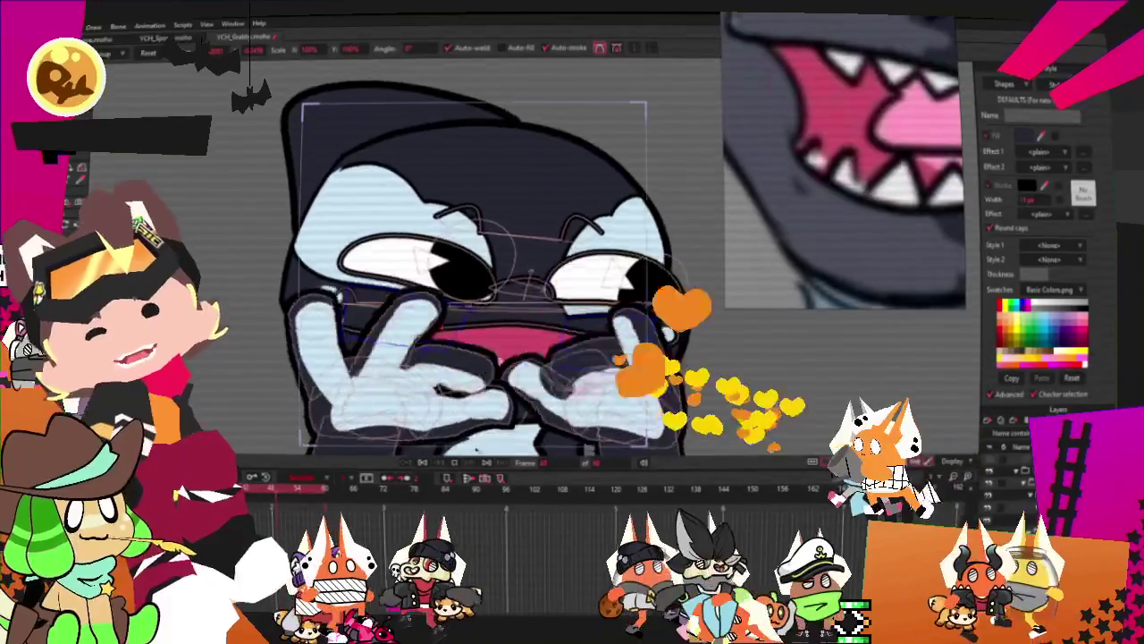
scroll(554, 413, "up", 3)
scroll(553, 413, "up", 2)
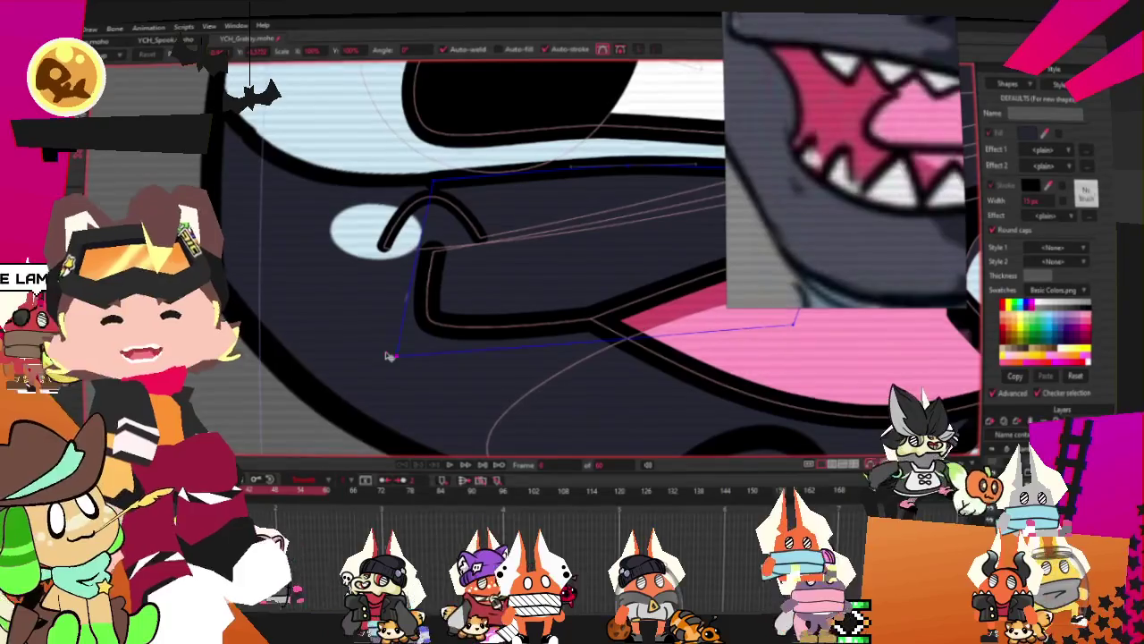
scroll(389, 356, "down", 2)
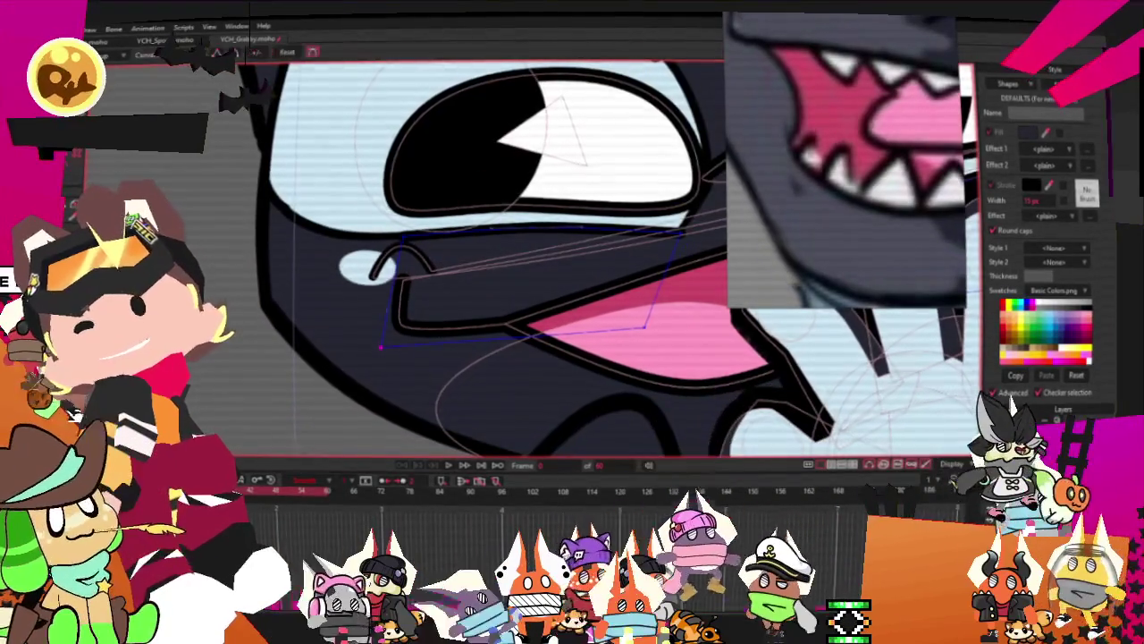
scroll(376, 318, "up", 1)
key("t")
left_click_drag(418, 382, 413, 337)
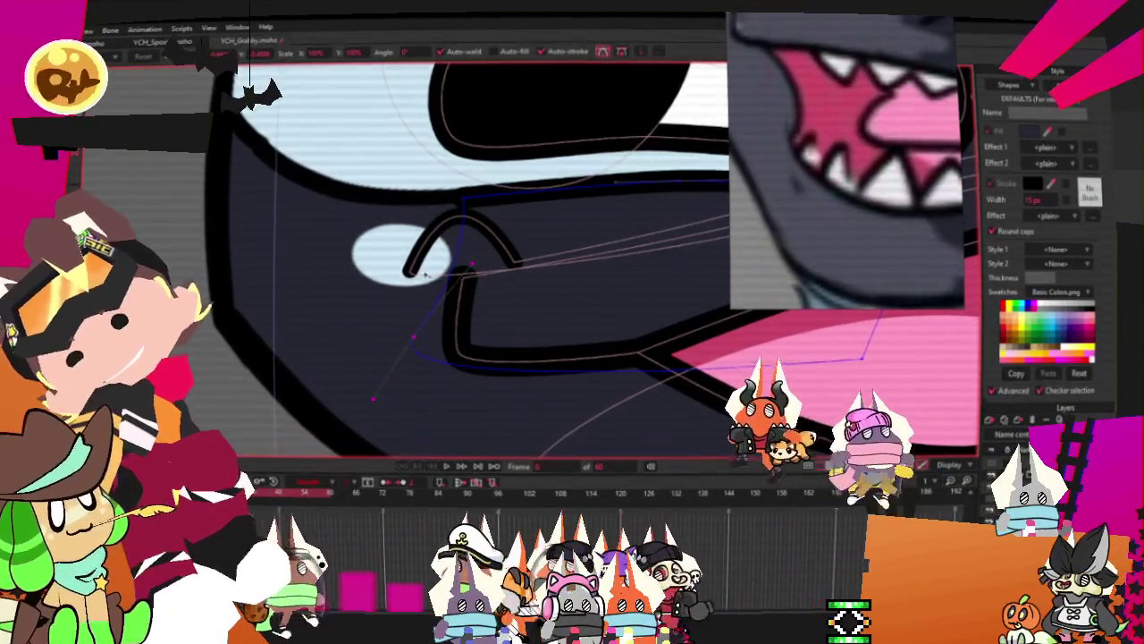
scroll(433, 273, "down", 1)
scroll(411, 295, "down", 1)
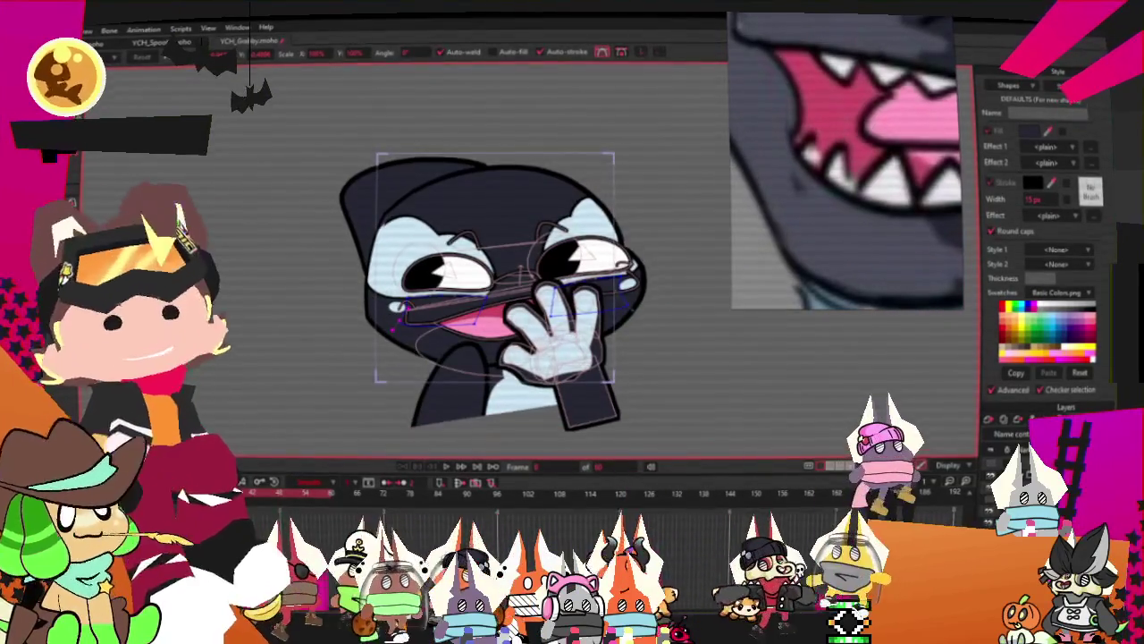
left_click(444, 475)
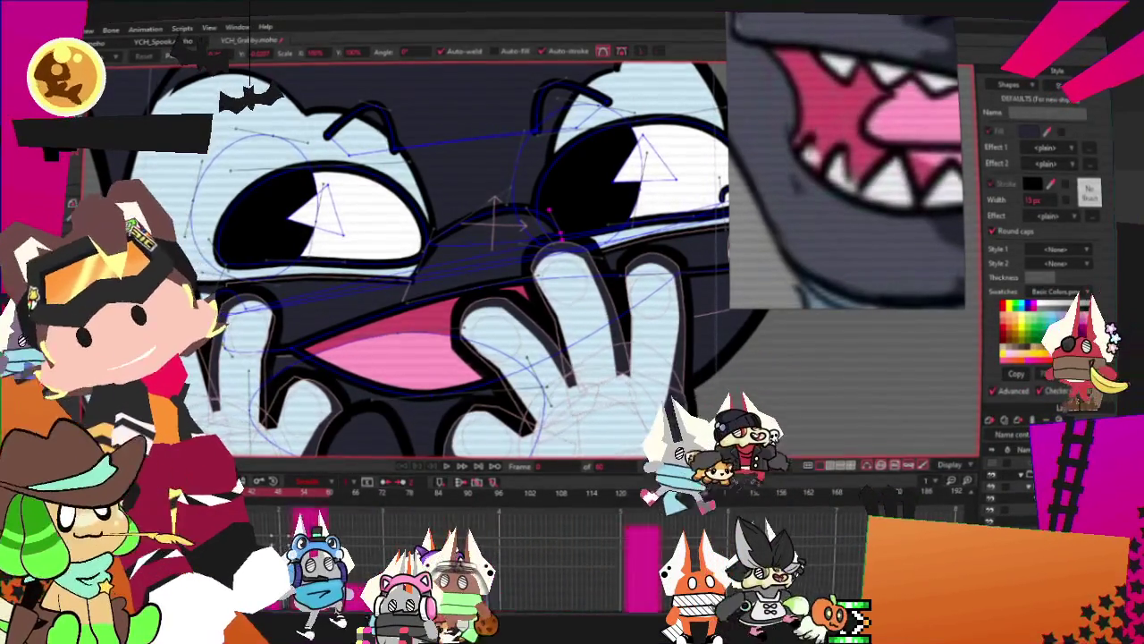
Select the small circle inside the left hand's finger and squash it into a shorter oval
scroll(166, 130, "down", 2)
scroll(165, 130, "down", 2)
scroll(182, 202, "up", 3)
scroll(182, 202, "up", 3)
left_click(116, 103)
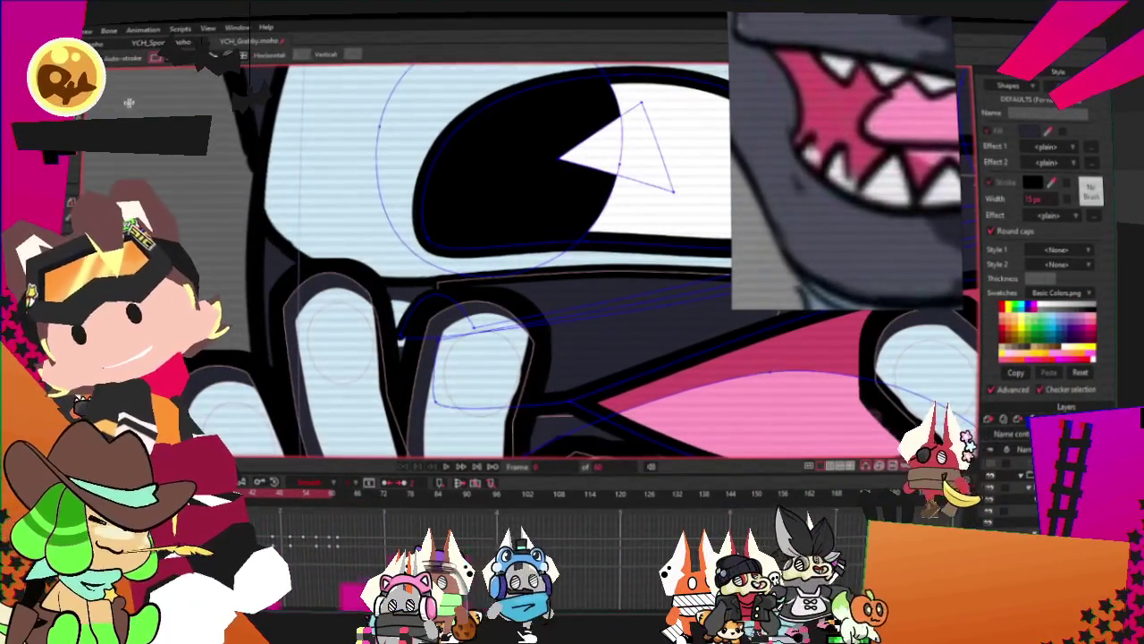
scroll(254, 262, "up", 1)
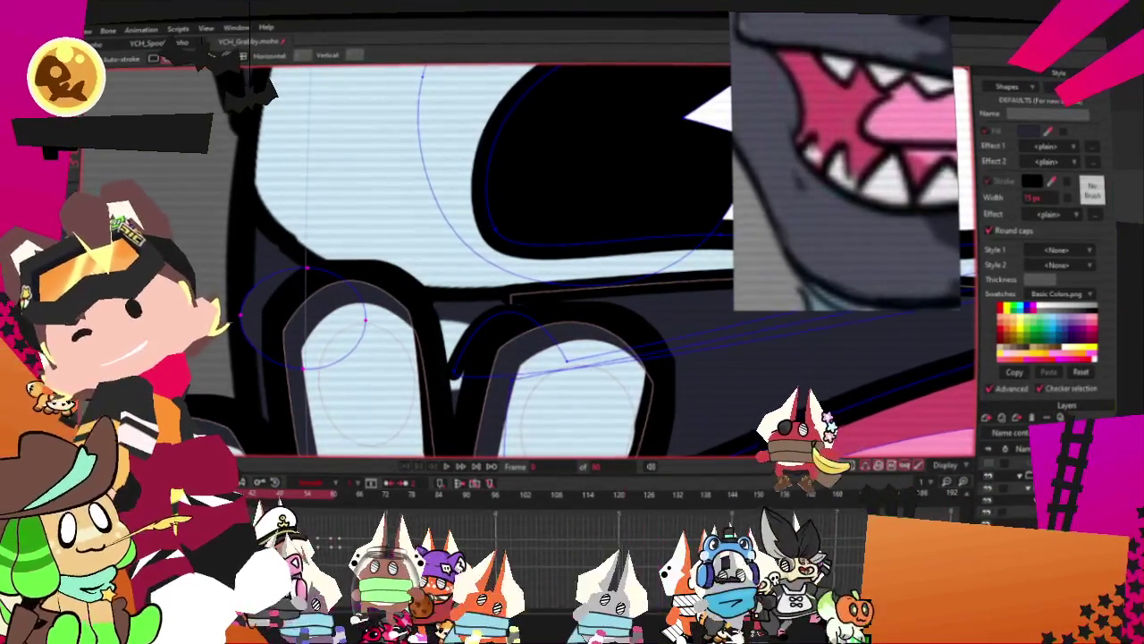
key("g")
left_click(299, 312)
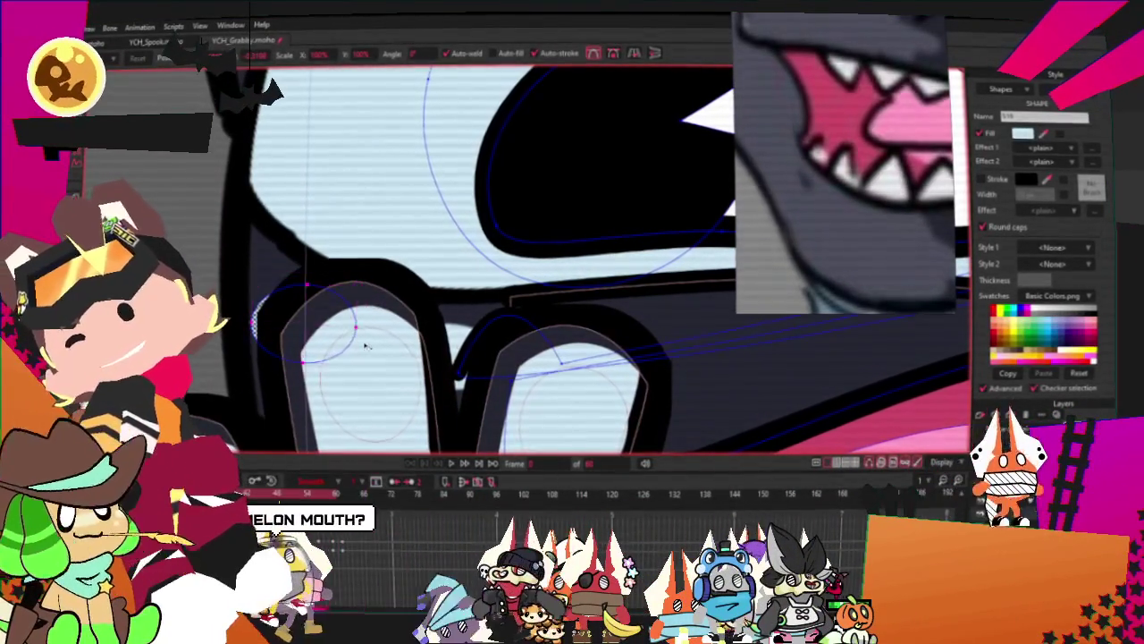
scroll(317, 255, "up", 1)
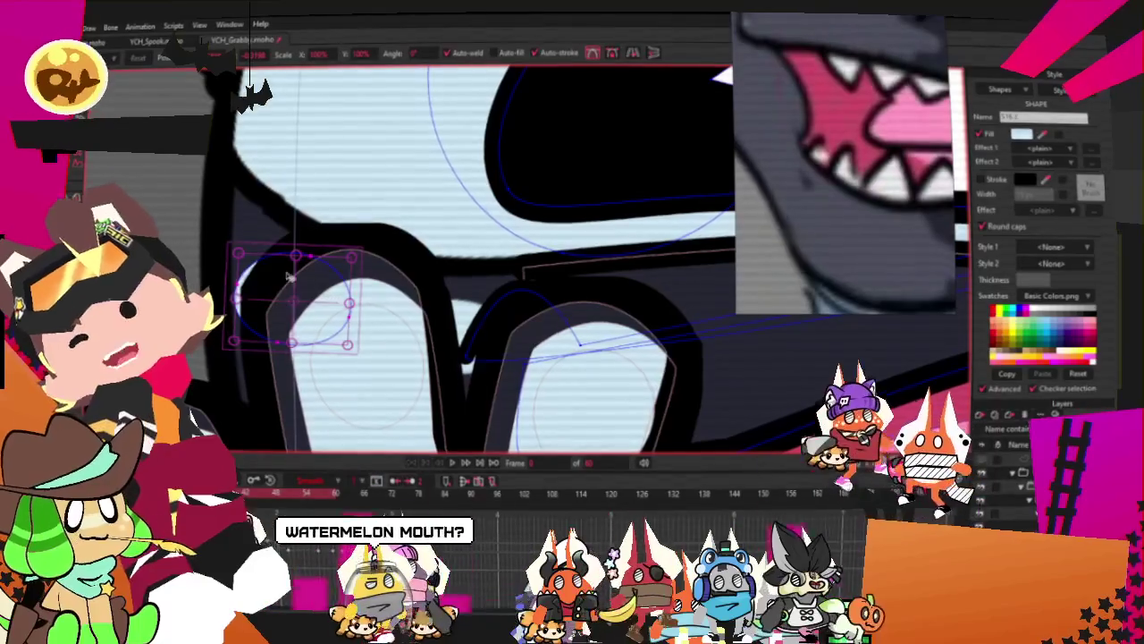
left_click_drag(359, 383, 364, 393)
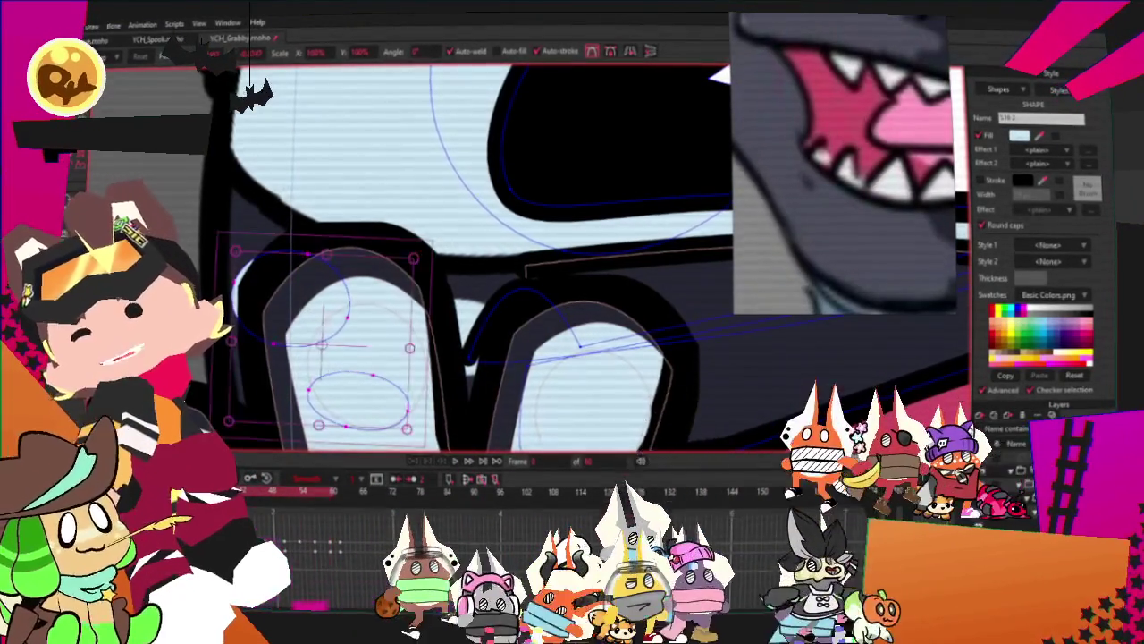
Zoom out and play the animation to preview the squashed finger circle
scroll(367, 383, "down", 3)
scroll(597, 239, "down", 3)
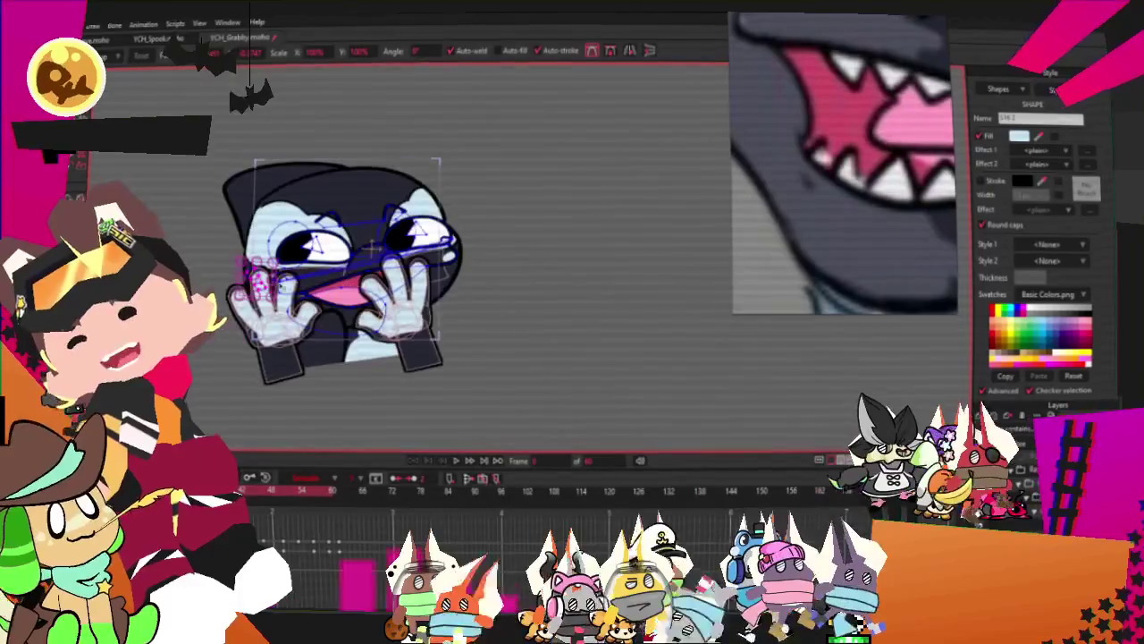
left_click(457, 465)
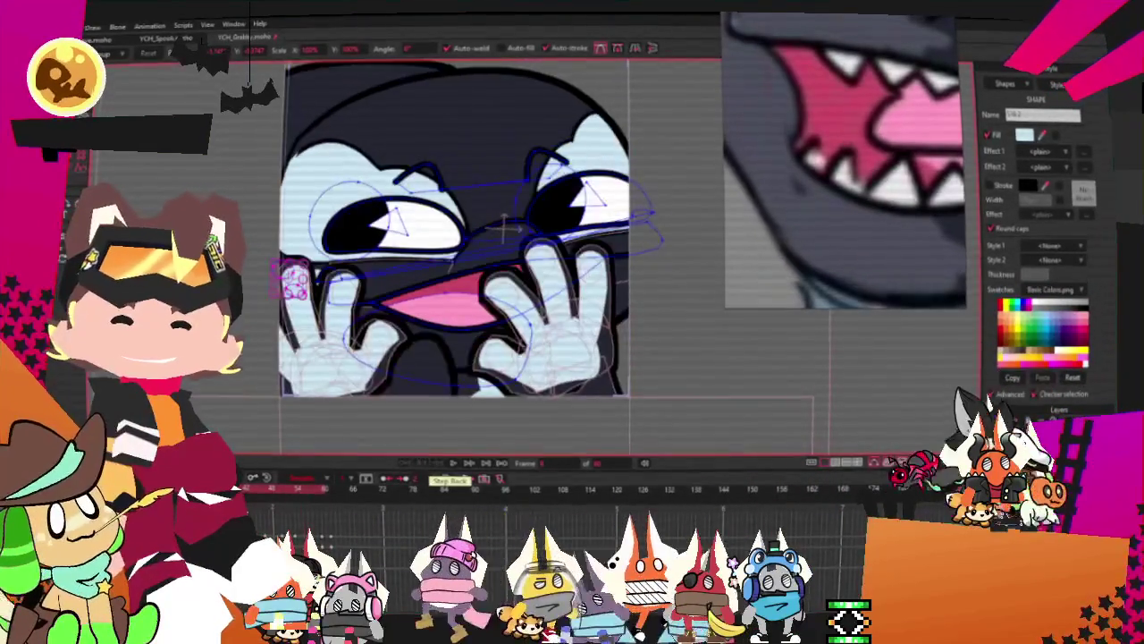
Check the layer settings, then render a File > Preview of the orca emote and close it
double_click(1029, 420)
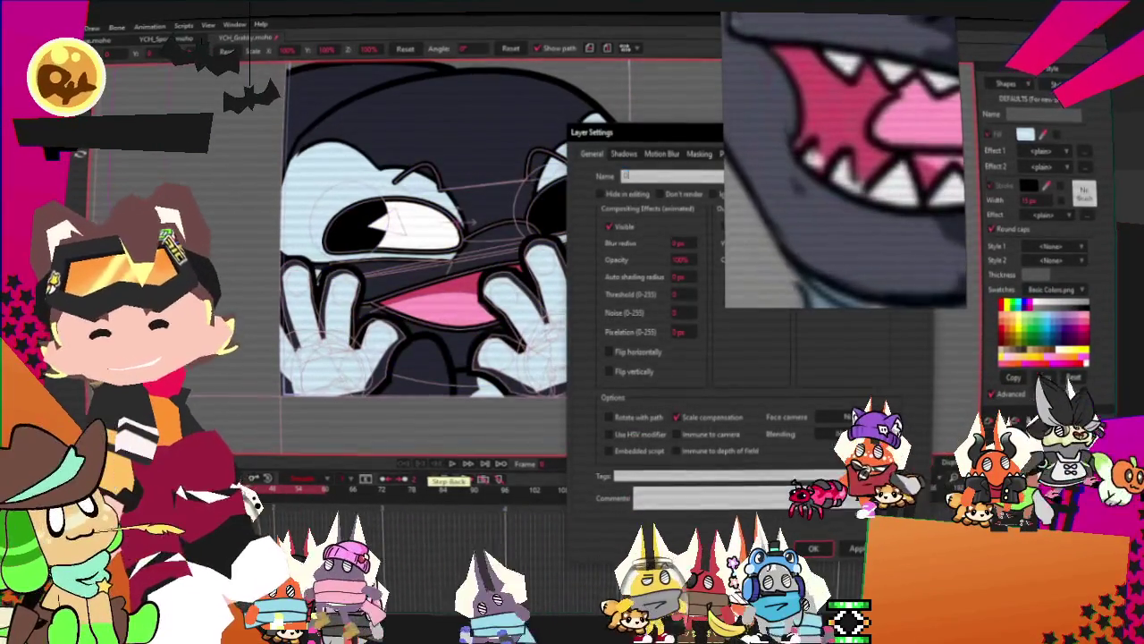
key("Return")
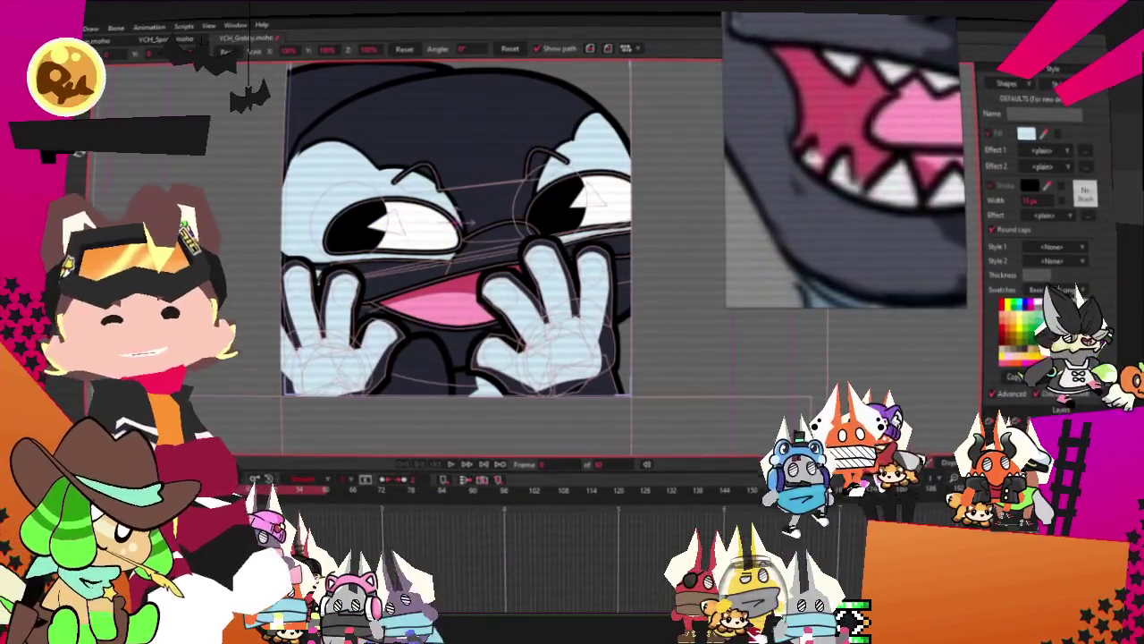
key("alt+f")
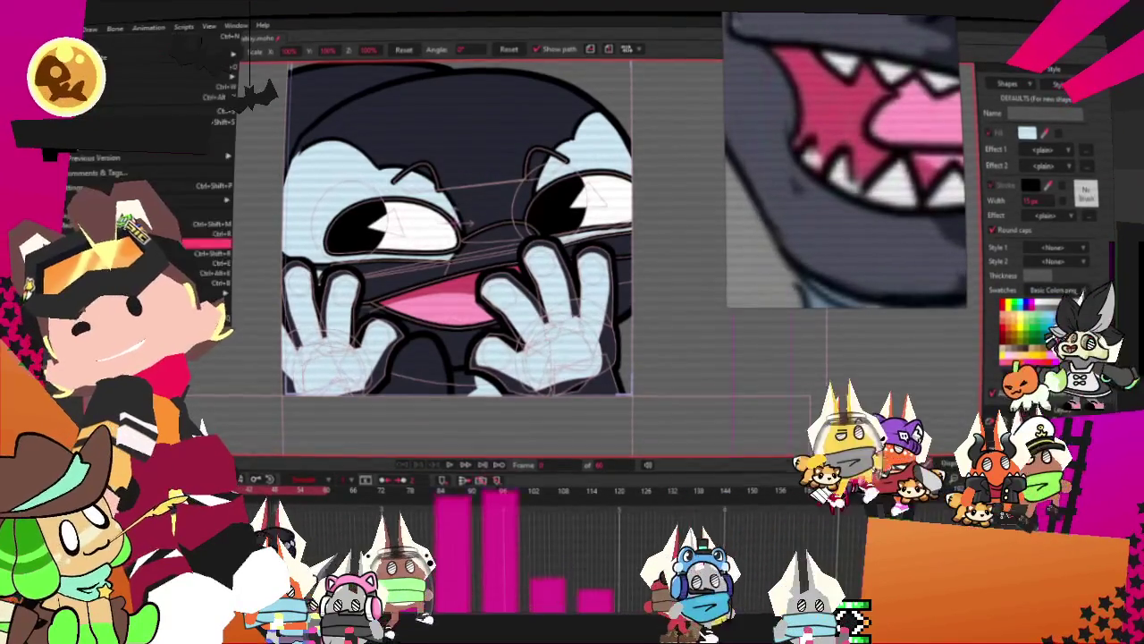
left_click(143, 233)
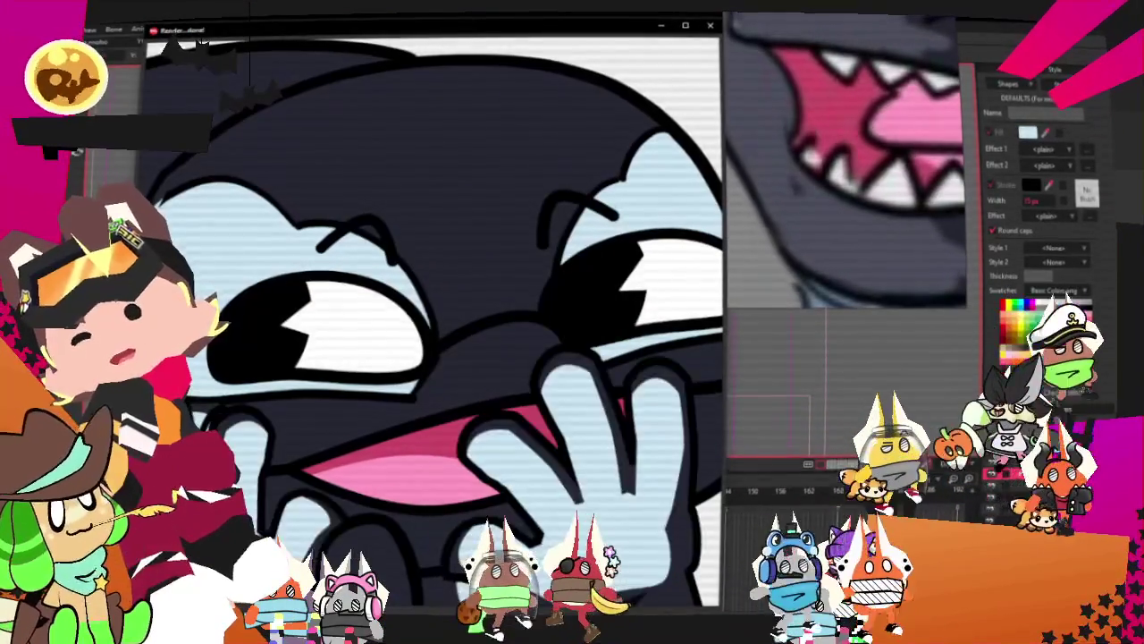
left_click(710, 25)
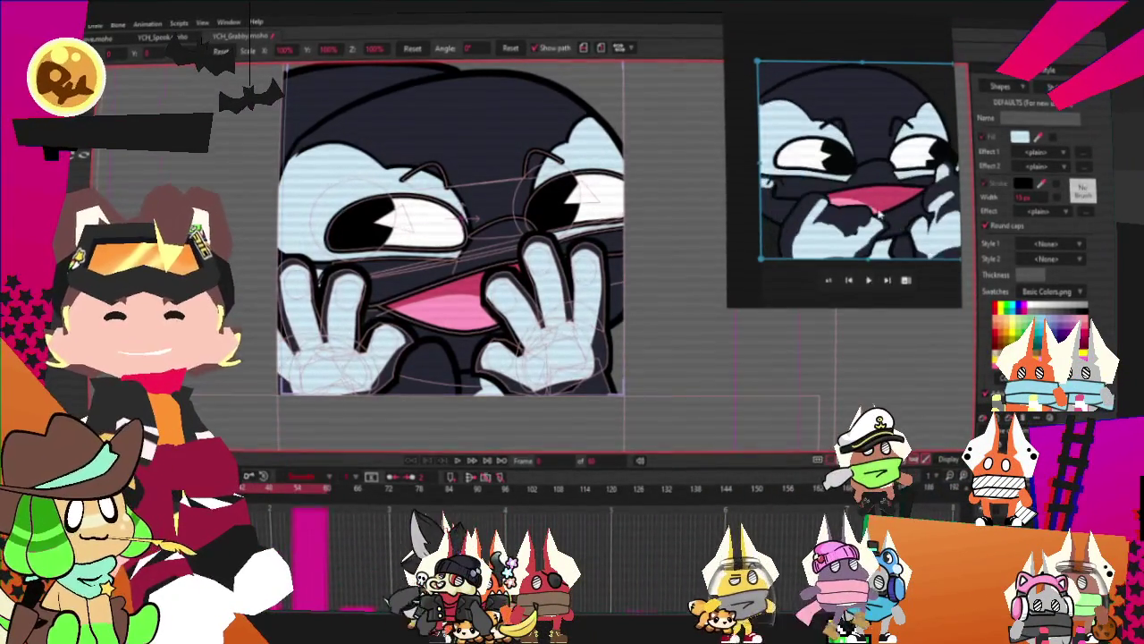
Move the reference preview player higher on screen
right_click(851, 312)
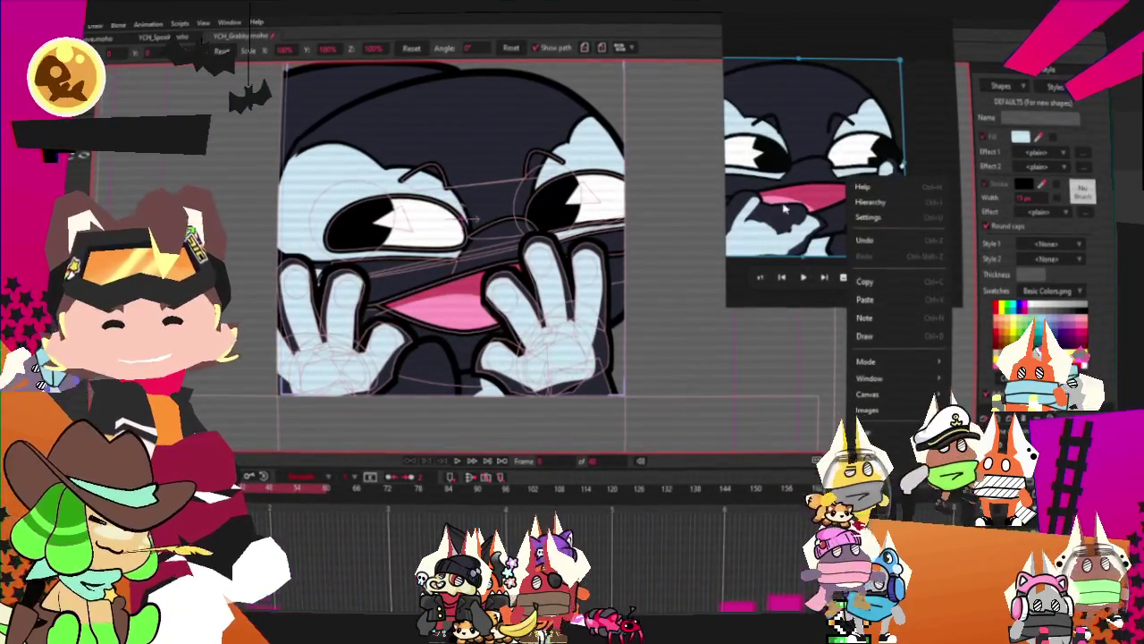
left_click_drag(778, 215, 815, 159)
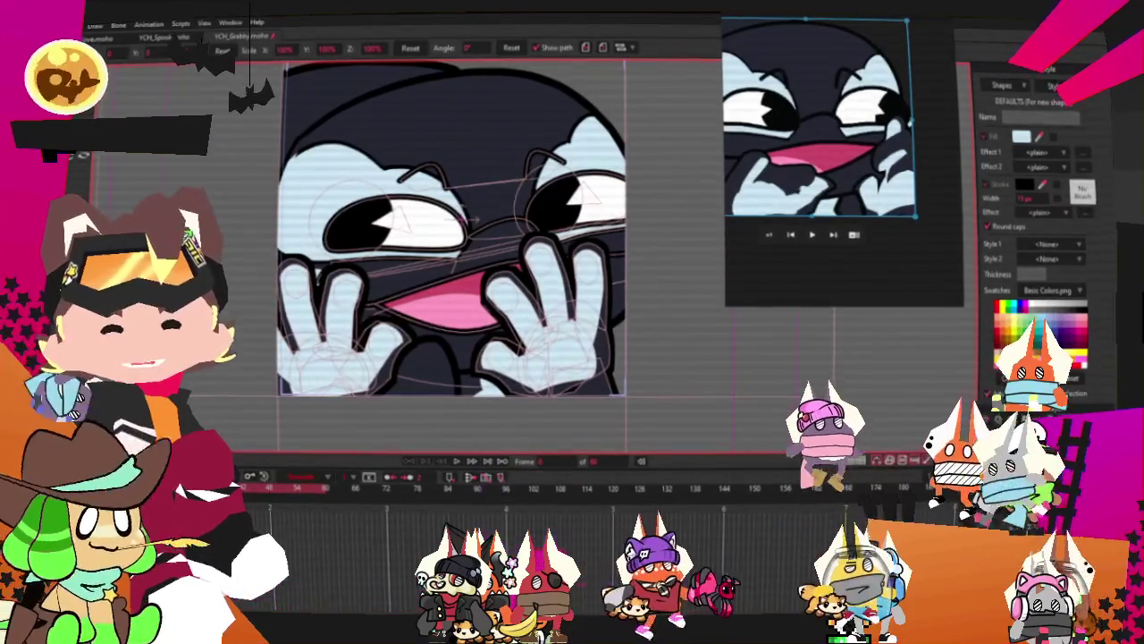
scroll(599, 299, "up", 3)
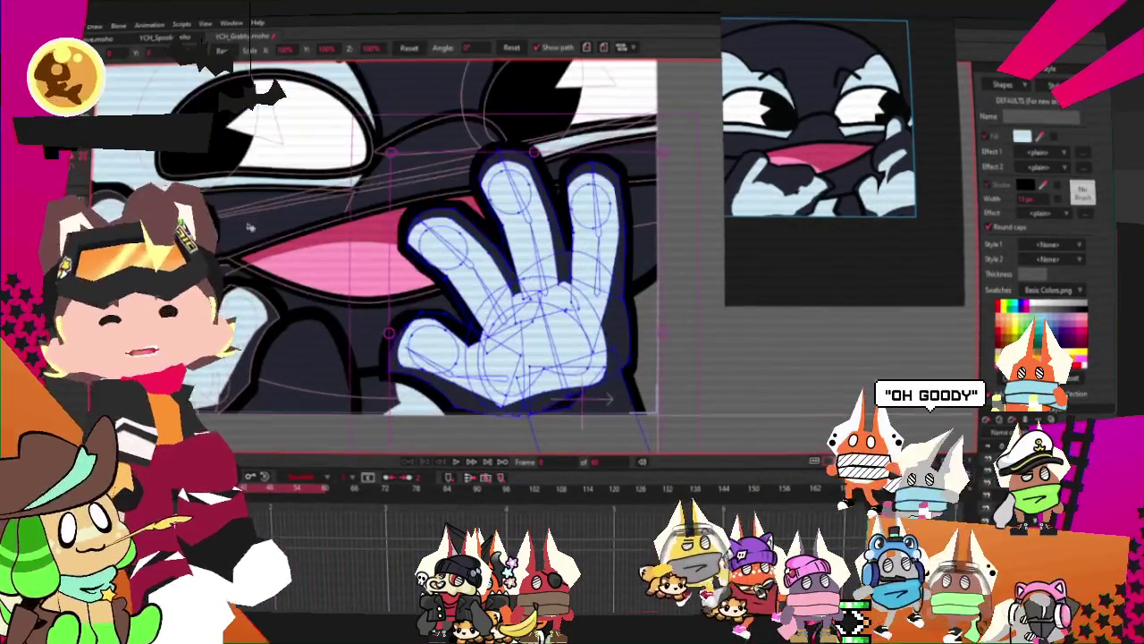
Make the left hand's layer active for point editing with Transform Points
key("t")
scroll(565, 200, "up", 2)
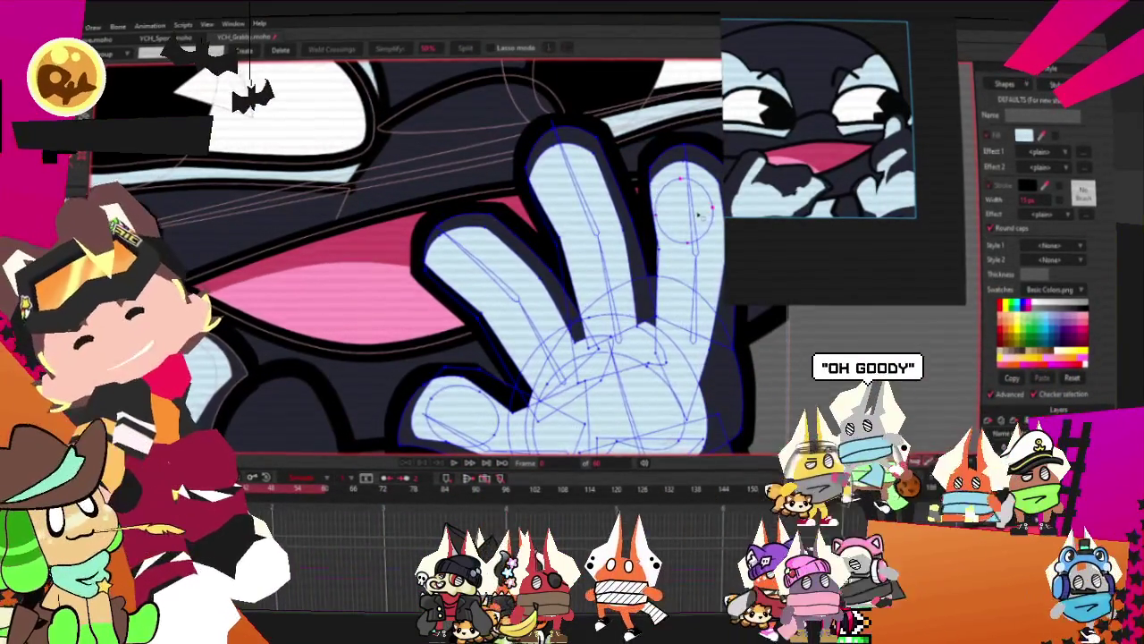
scroll(565, 200, "down", 3)
scroll(553, 301, "up", 3)
scroll(553, 301, "down", 3)
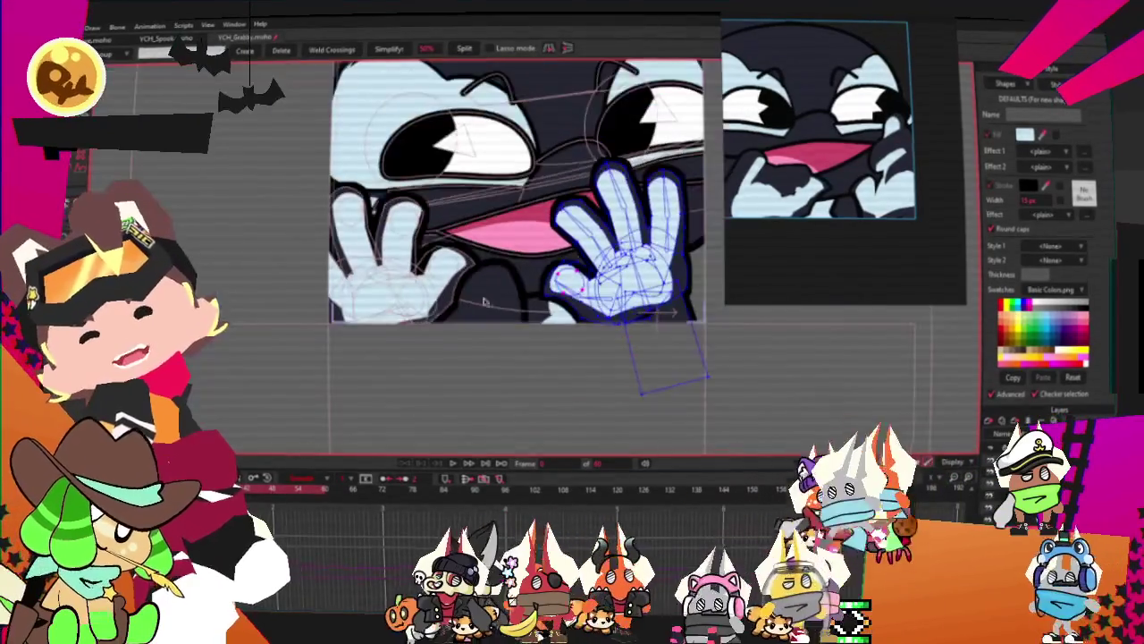
scroll(459, 190, "up", 3)
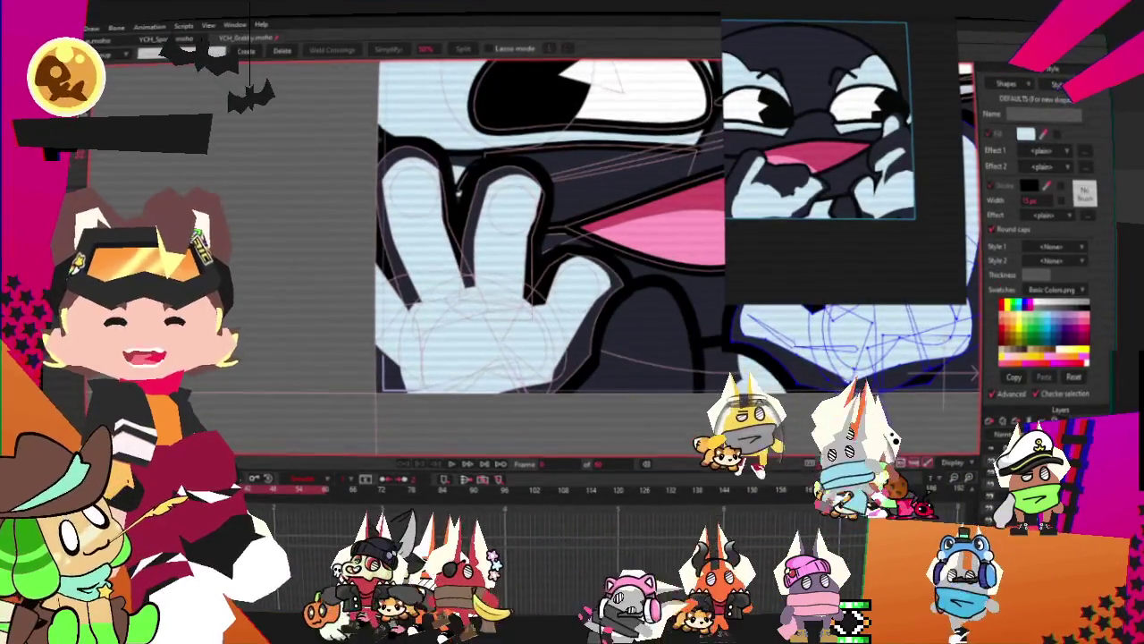
left_click(459, 188, "ctrl+alt")
scroll(327, 190, "up", 2)
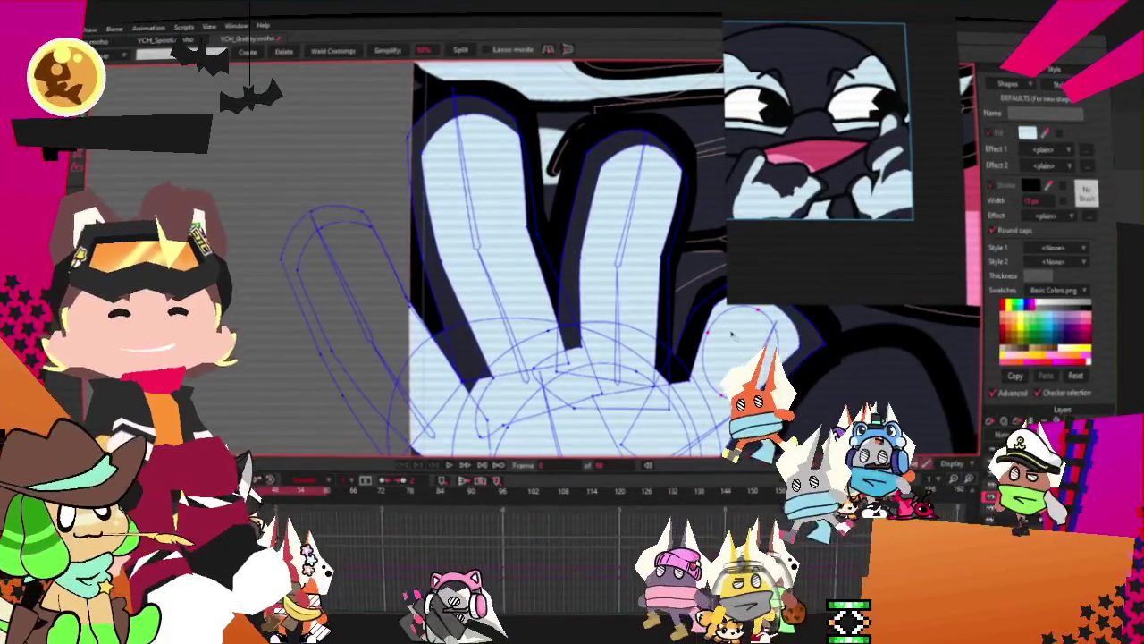
scroll(625, 187, "down", 2)
scroll(625, 187, "down", 2)
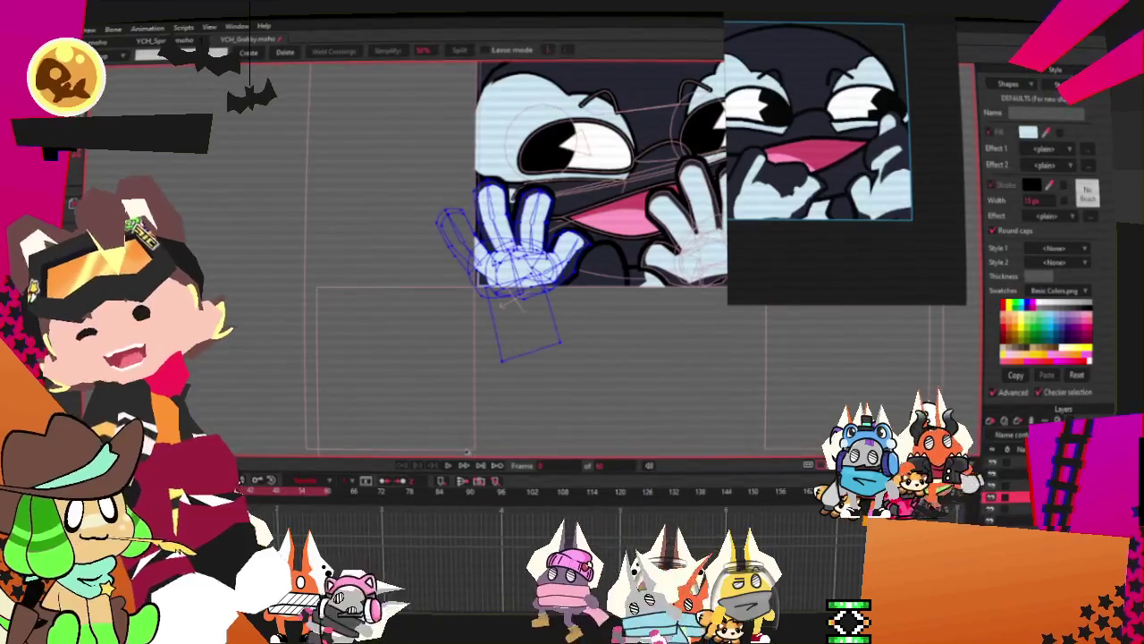
Play the animation to check the hands, then dismiss the File menu
left_click(452, 468)
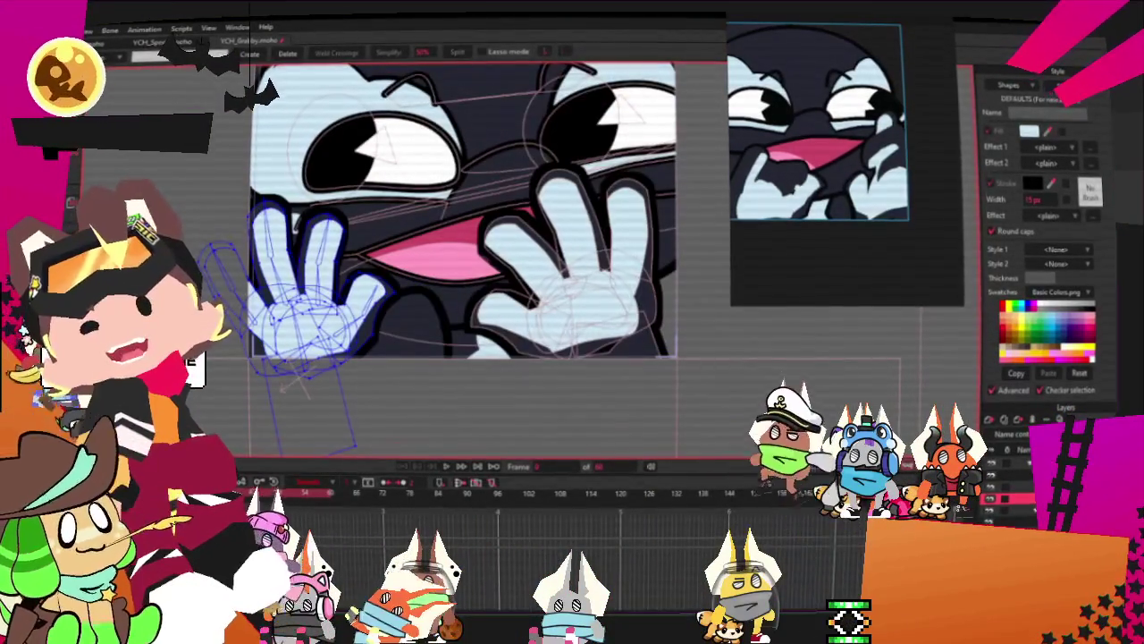
left_click(88, 29)
left_click(286, 54)
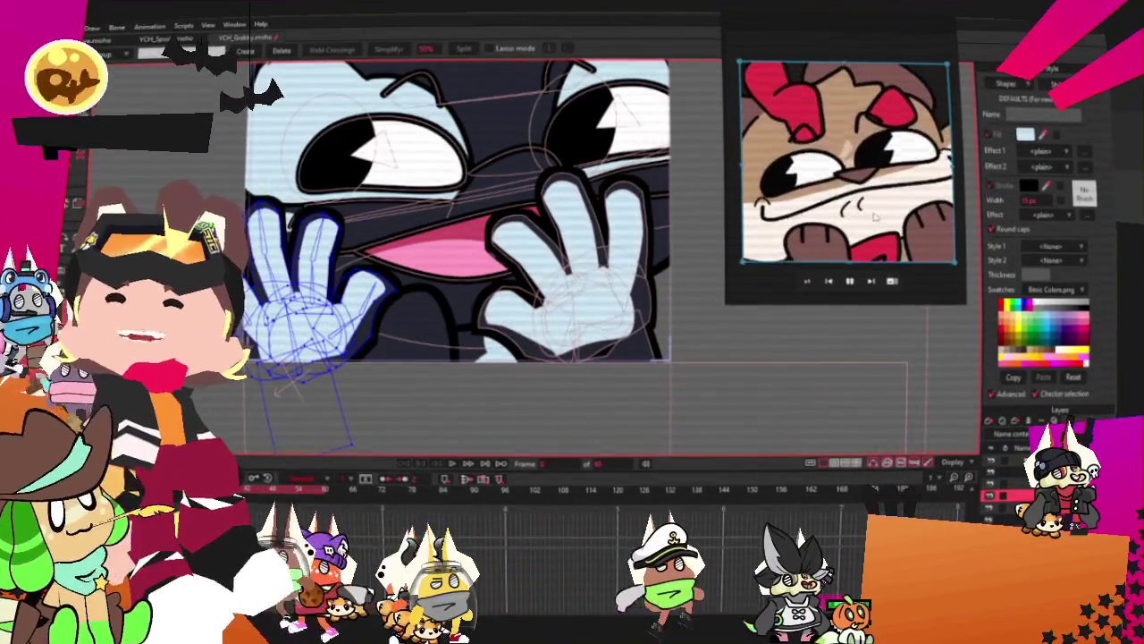
scroll(456, 311, "down", 3)
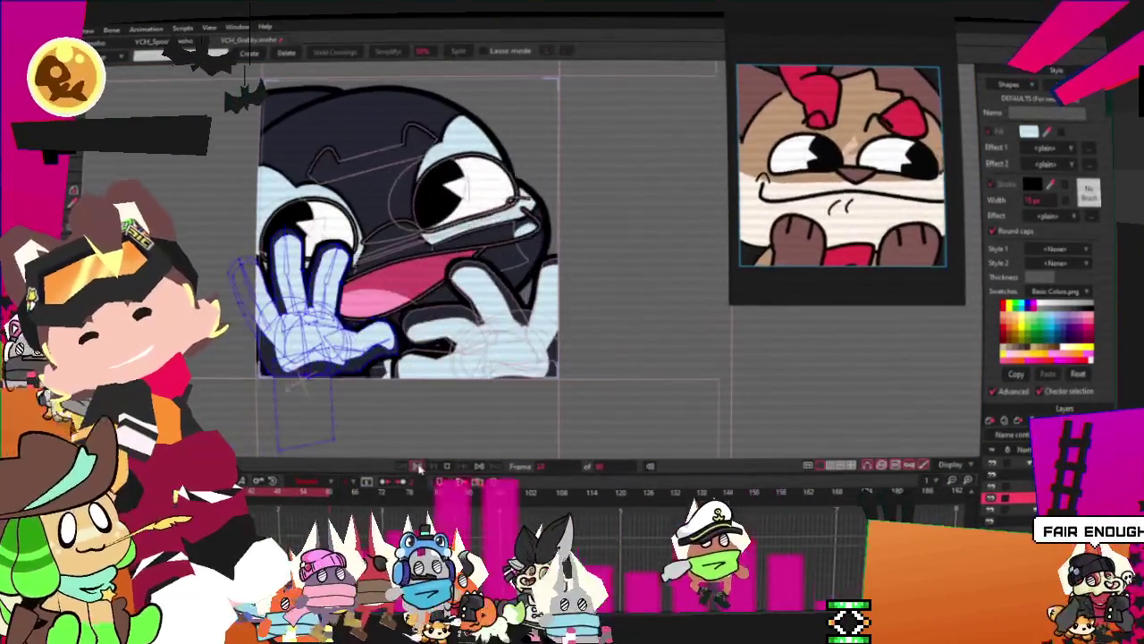
left_click(76, 30)
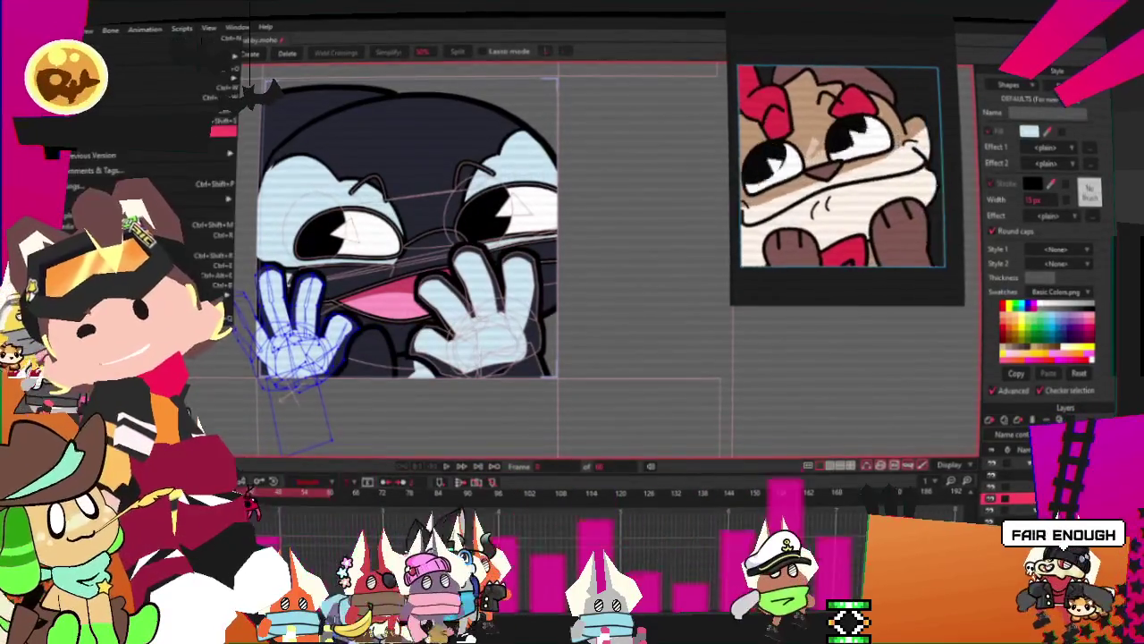
key("Escape")
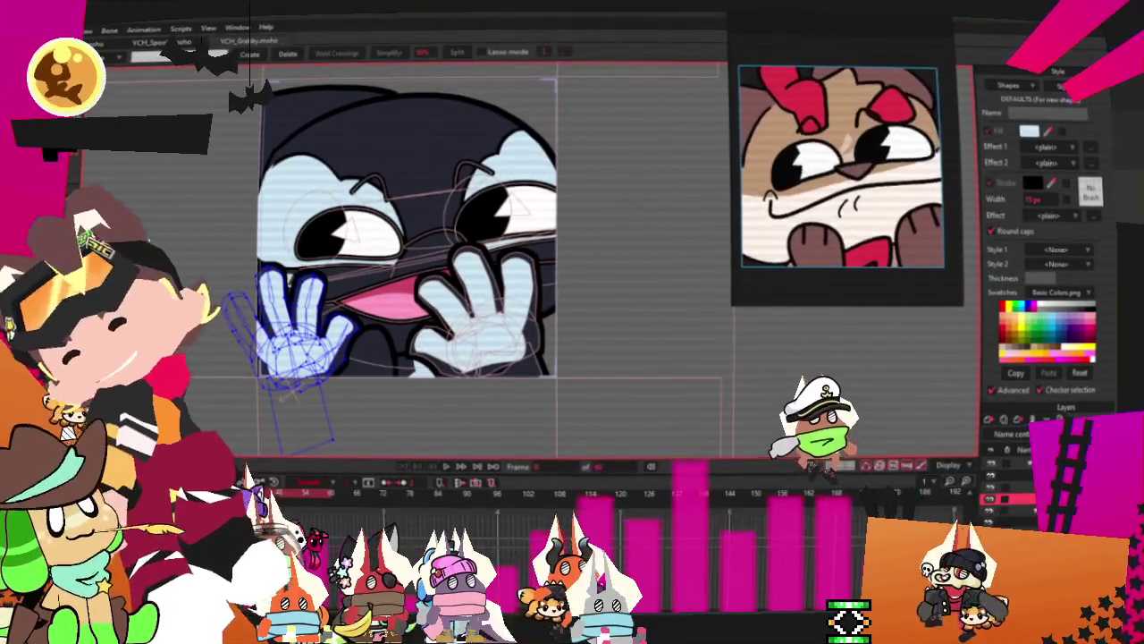
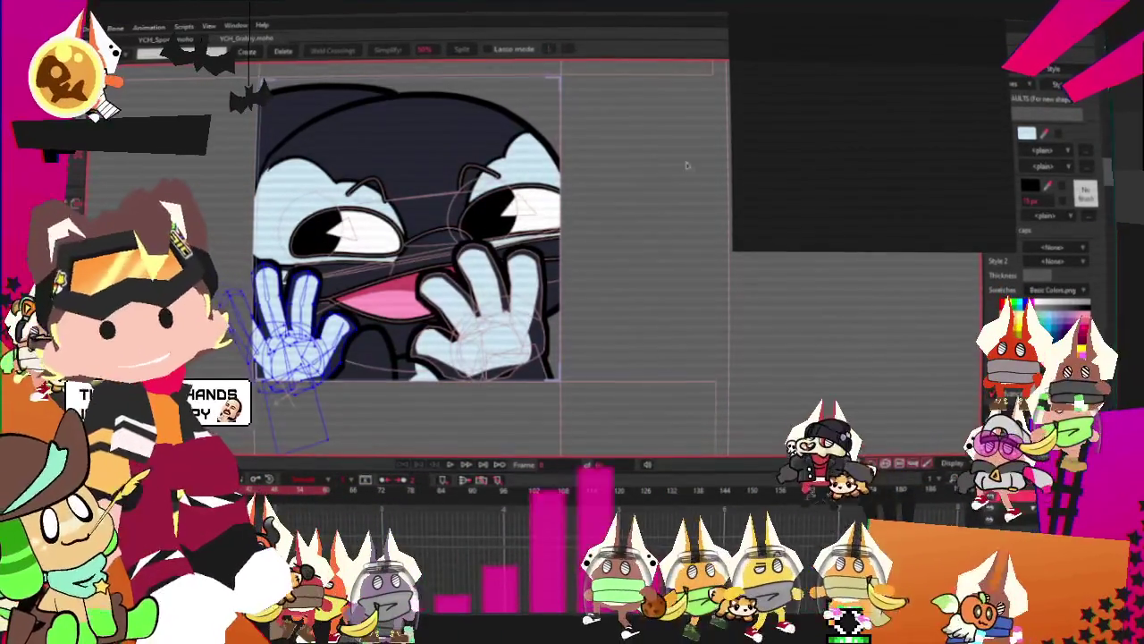
Select the brown-character colour reference image layer so it shows over the grabby emote
scroll(635, 202, "up", 3)
scroll(635, 202, "down", 1)
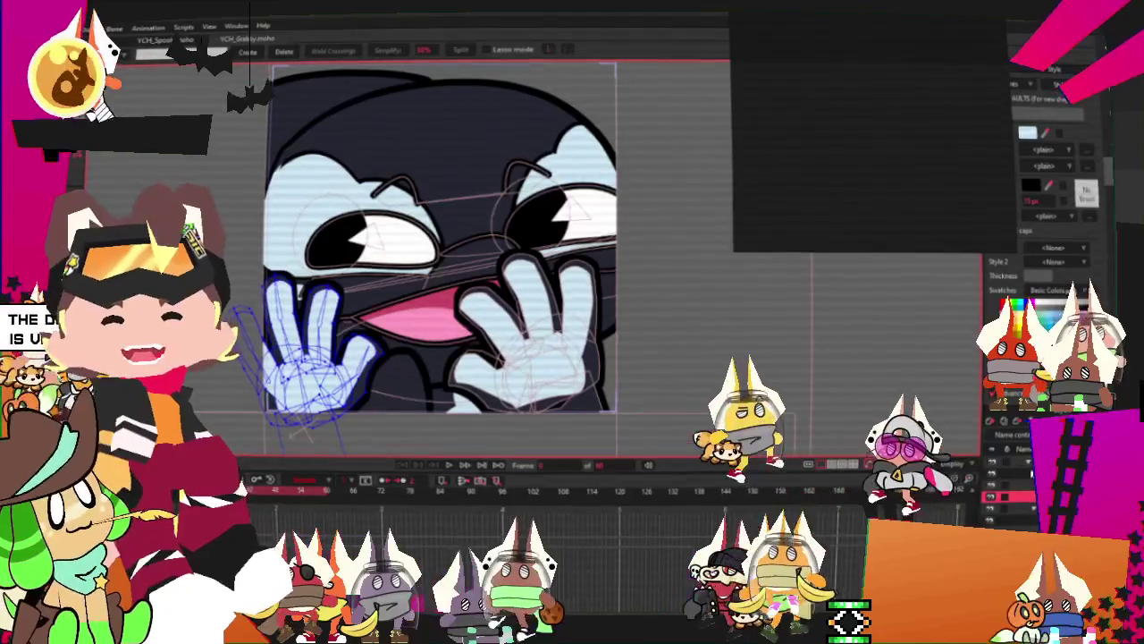
left_click(995, 481)
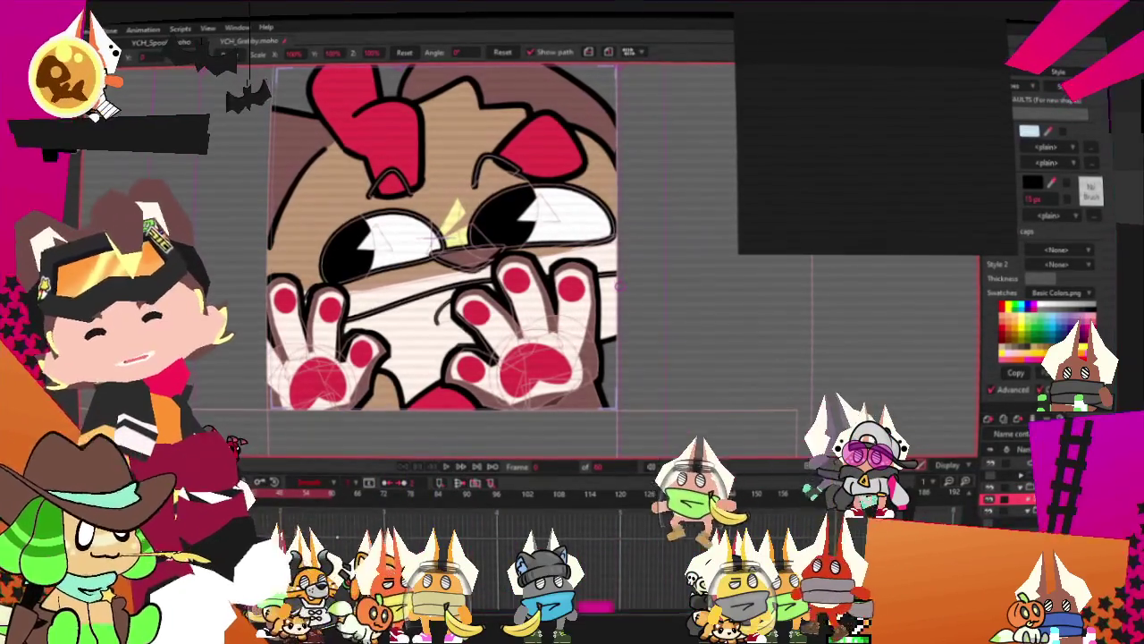
double_click(1010, 498)
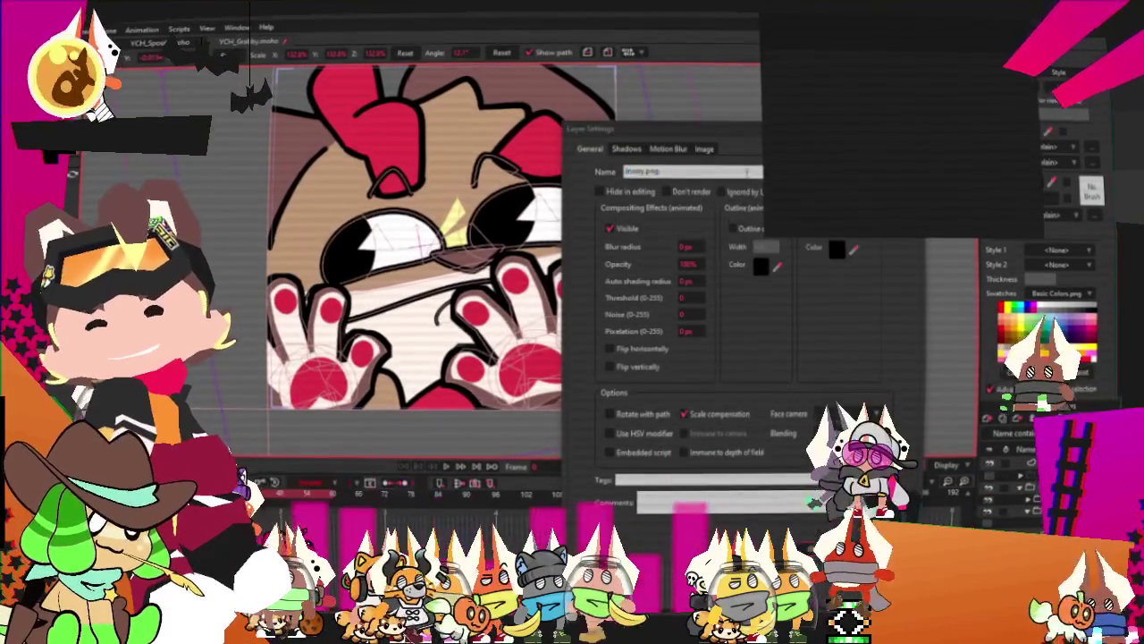
Swap the reference layer's source image for the yellow fox picture with purple outlines
left_click(706, 149)
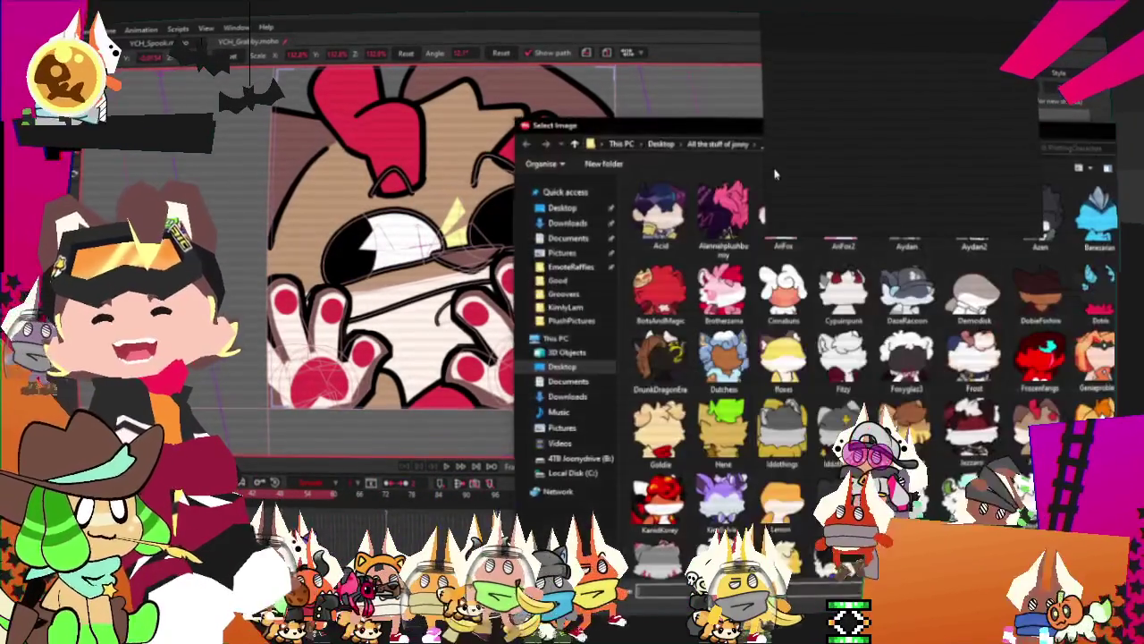
mouse_move(756, 111)
left_mouse_down()
mouse_move(691, 113)
mouse_move(659, 129)
left_mouse_up()
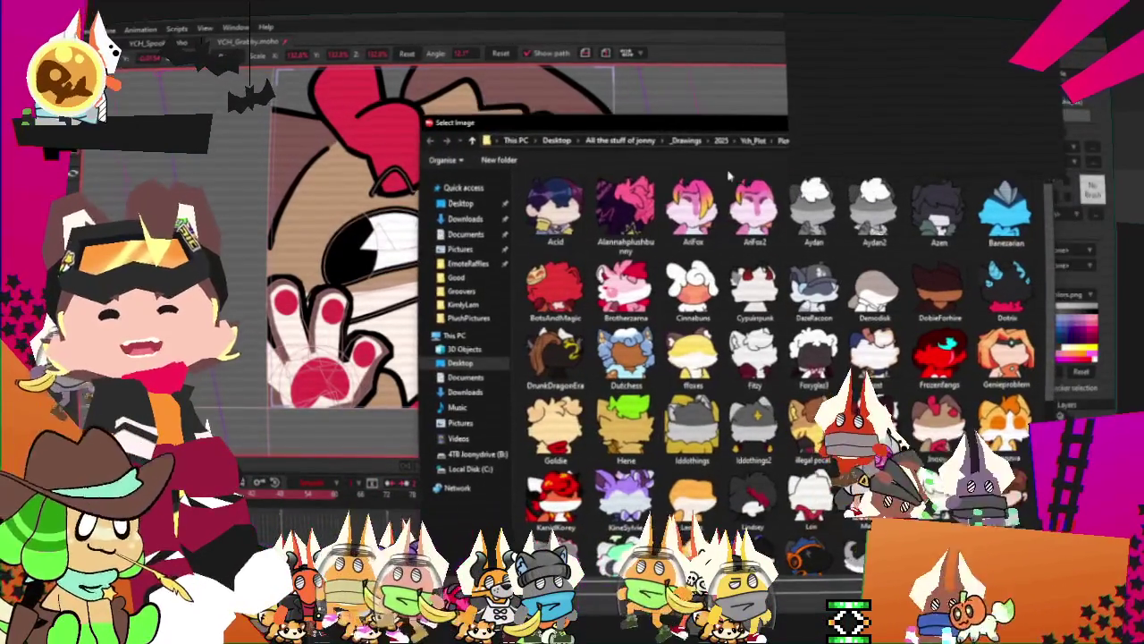
scroll(886, 492, "down", 3)
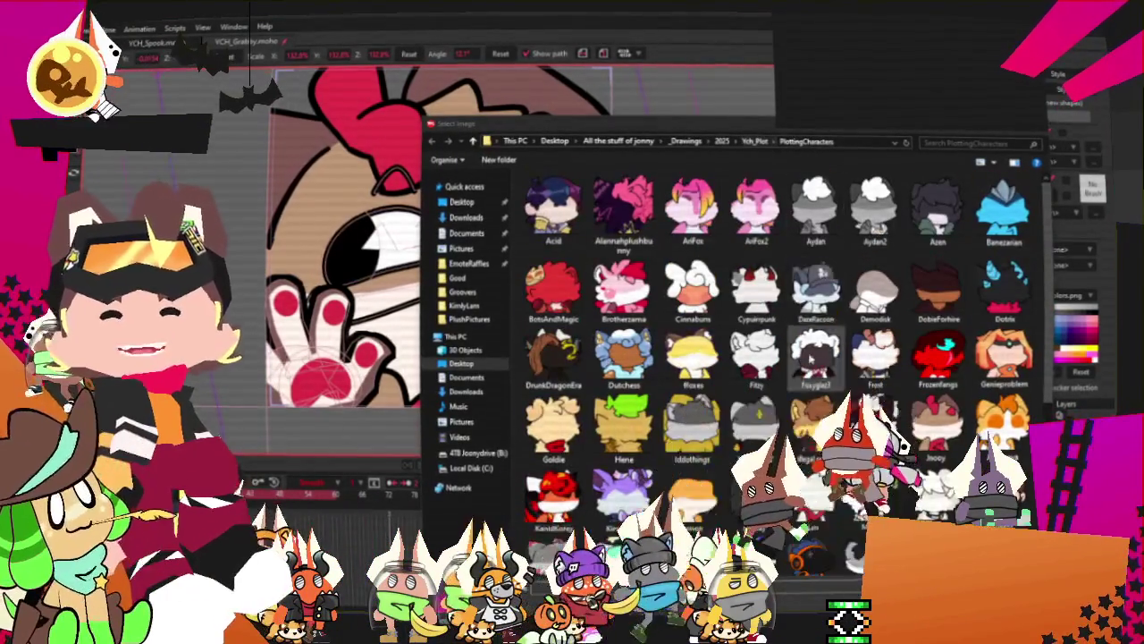
scroll(733, 357, "up", 3)
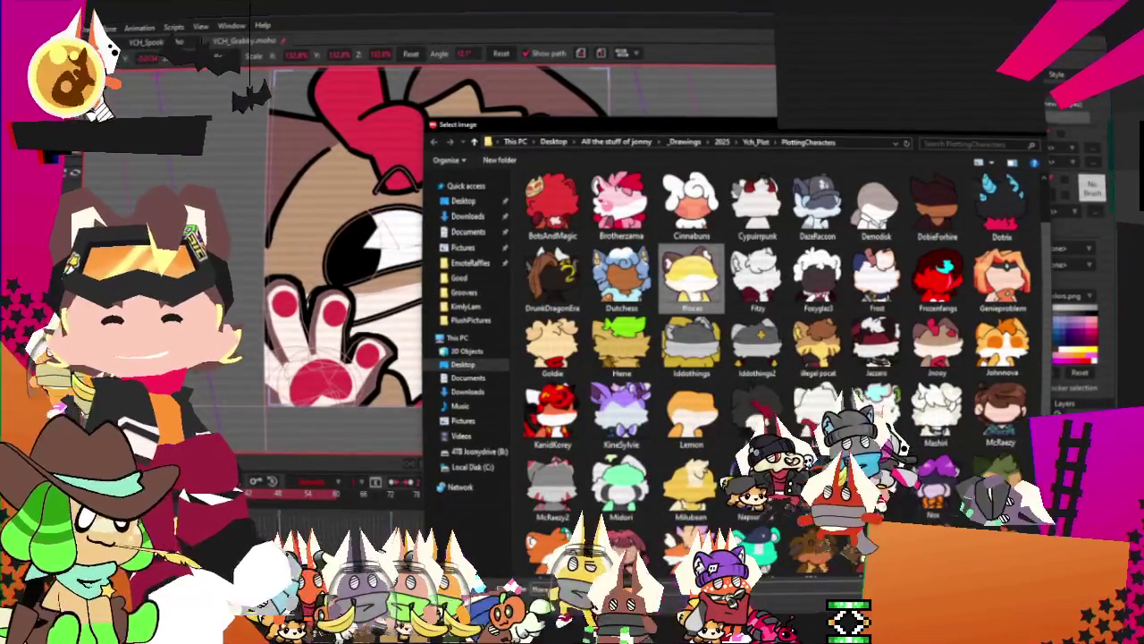
double_click(691, 277)
key("Return")
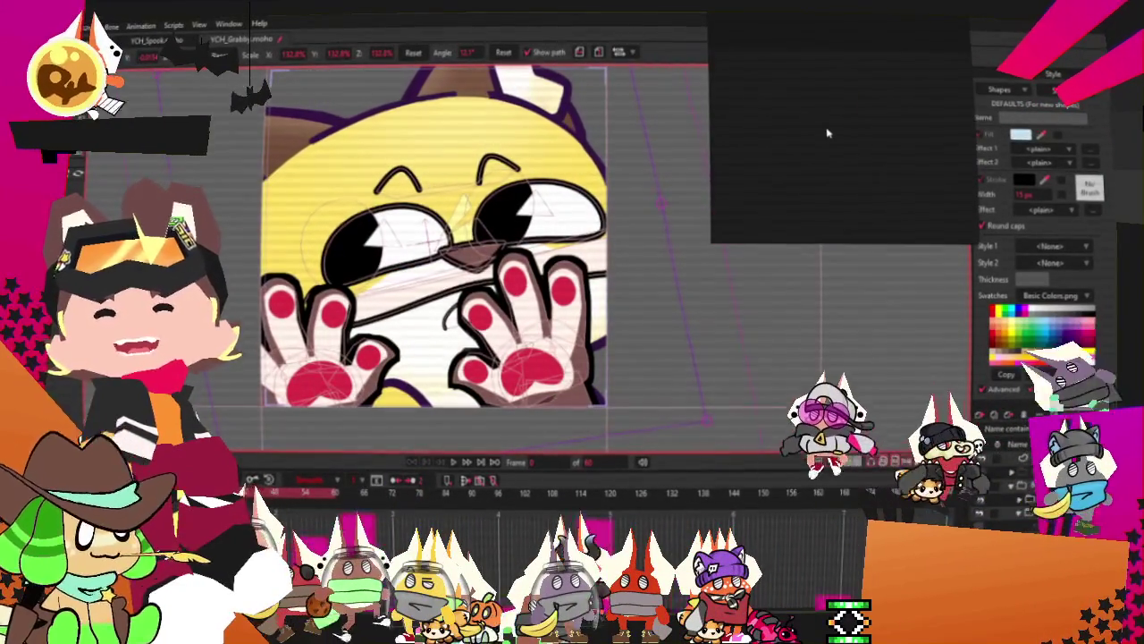
Scroll the view to frame the yellow fox reference beside the grabby emote canvas
scroll(530, 170, "down", 3)
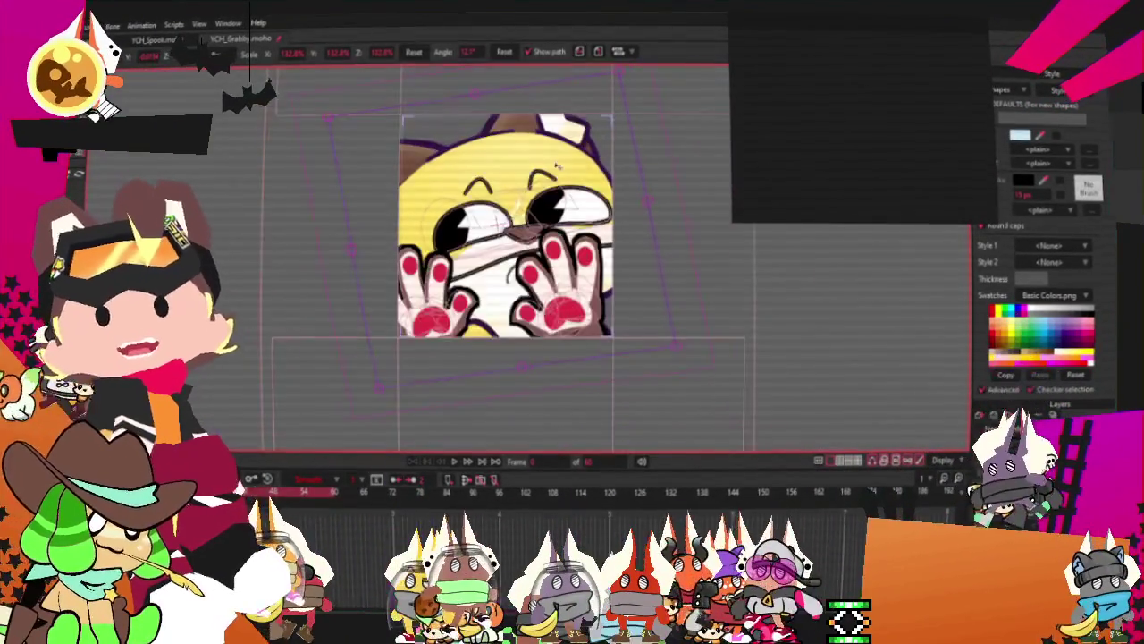
scroll(531, 170, "up", 2)
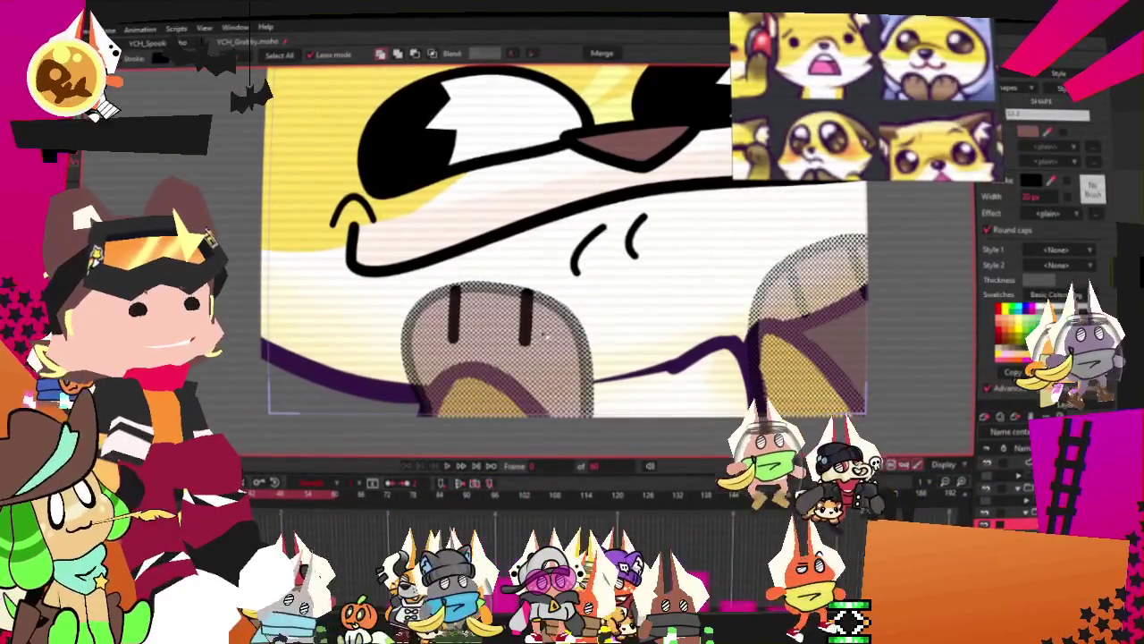
Fade out the finger lines inside both hands
left_click(1070, 161)
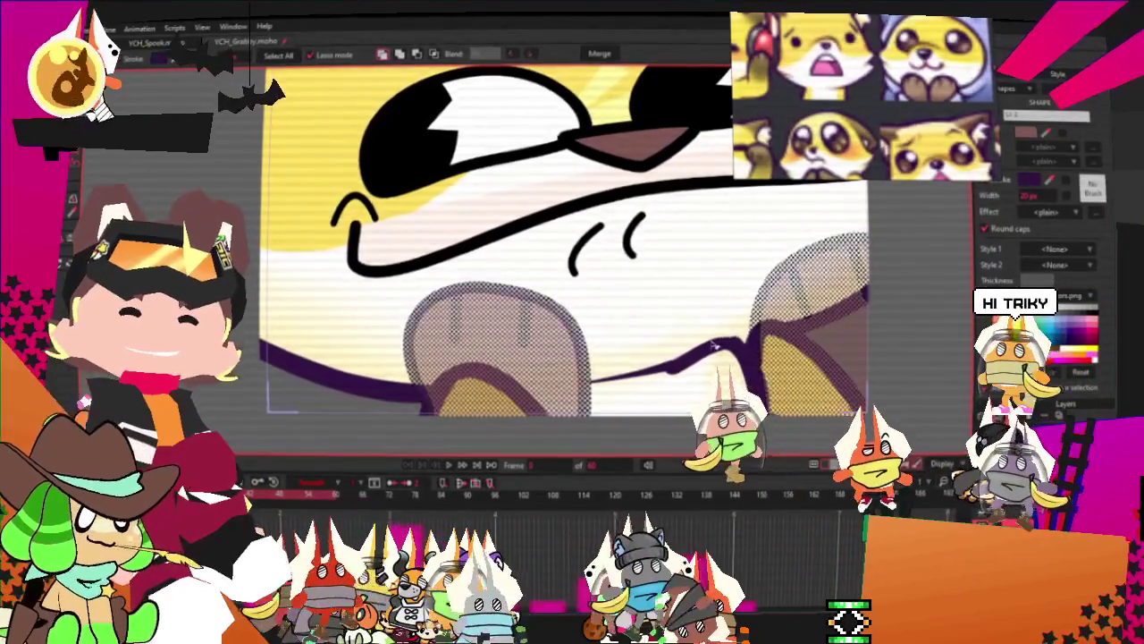
scroll(709, 335, "down", 2)
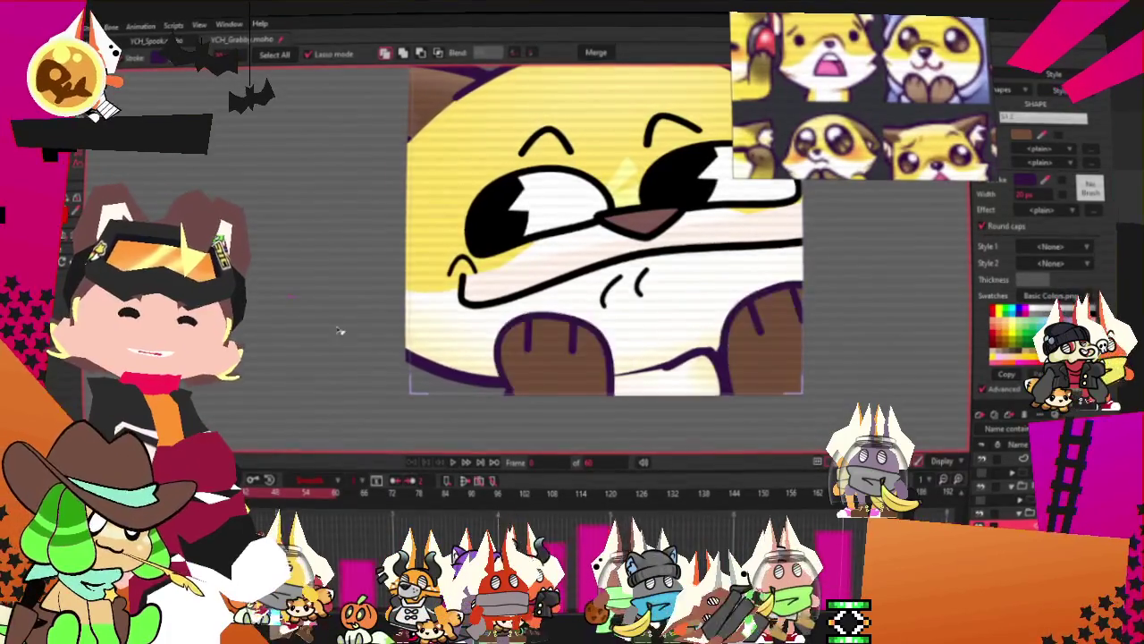
scroll(651, 281, "up", 2)
scroll(649, 284, "down", 1)
scroll(644, 290, "up", 3)
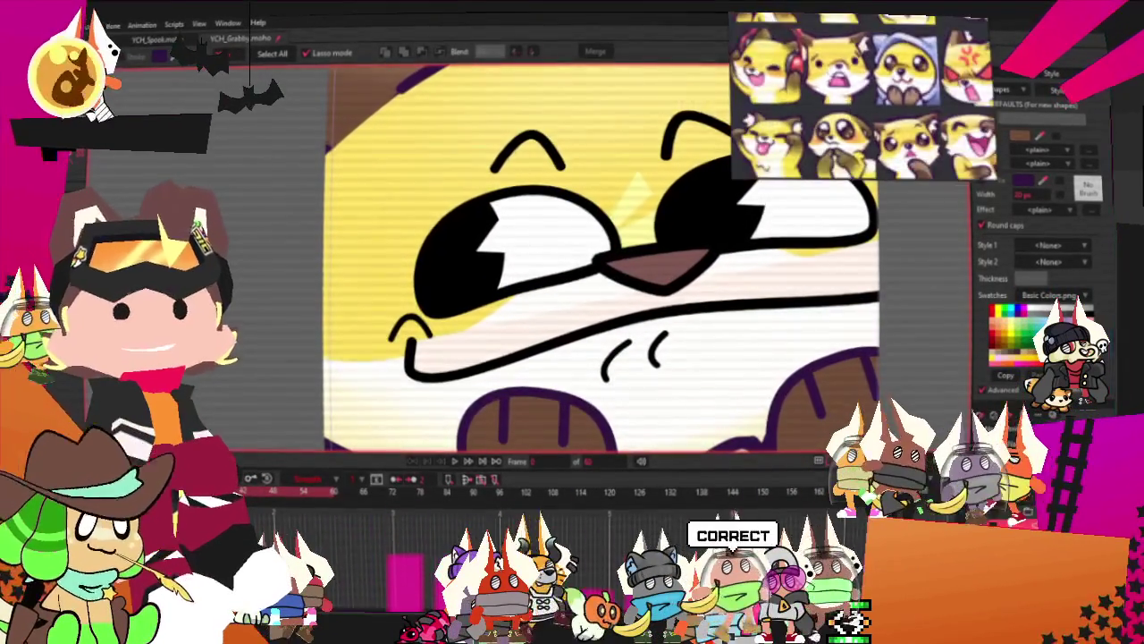
scroll(498, 204, "down", 1)
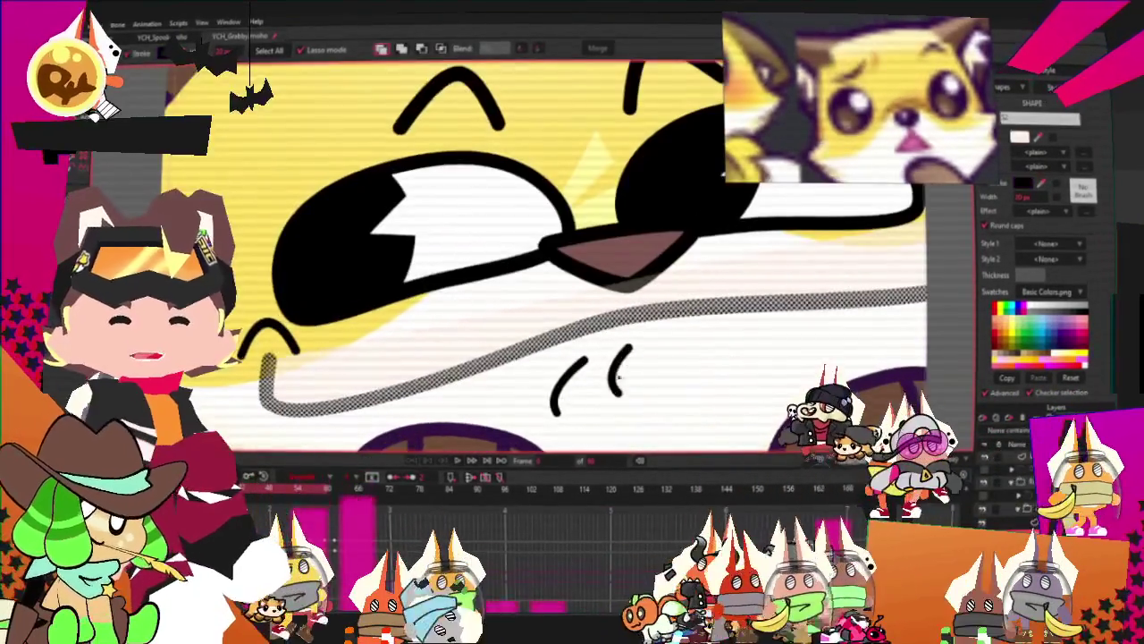
Make the mouth line purple and the nose brown
left_click(637, 284)
left_click(634, 279)
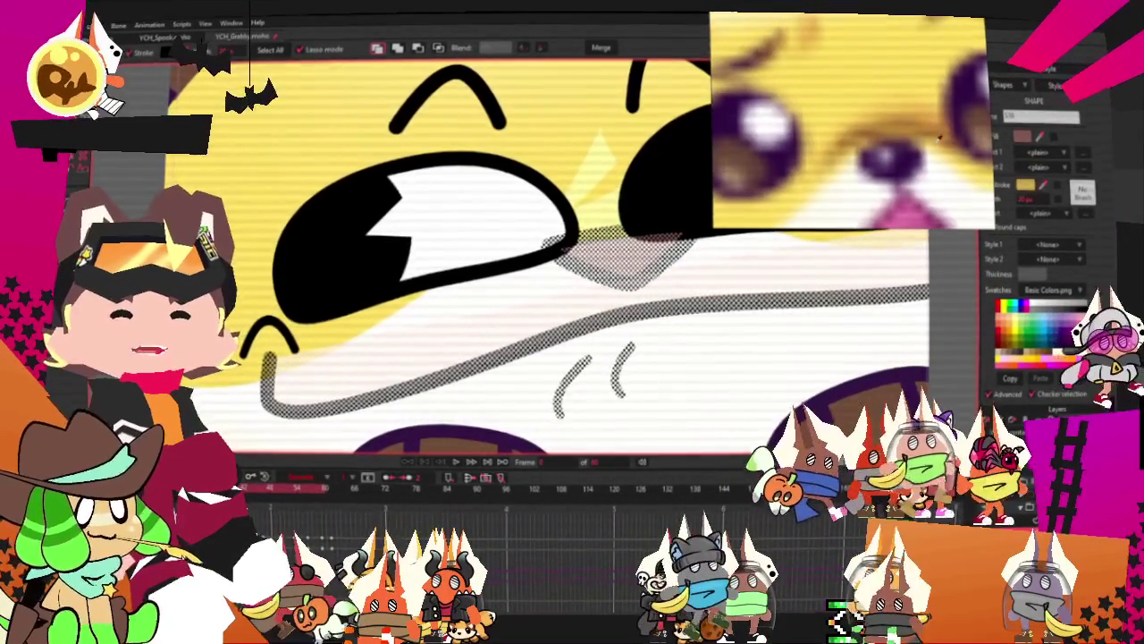
scroll(712, 333, "down", 2)
scroll(712, 335, "down", 3)
scroll(545, 297, "up", 3)
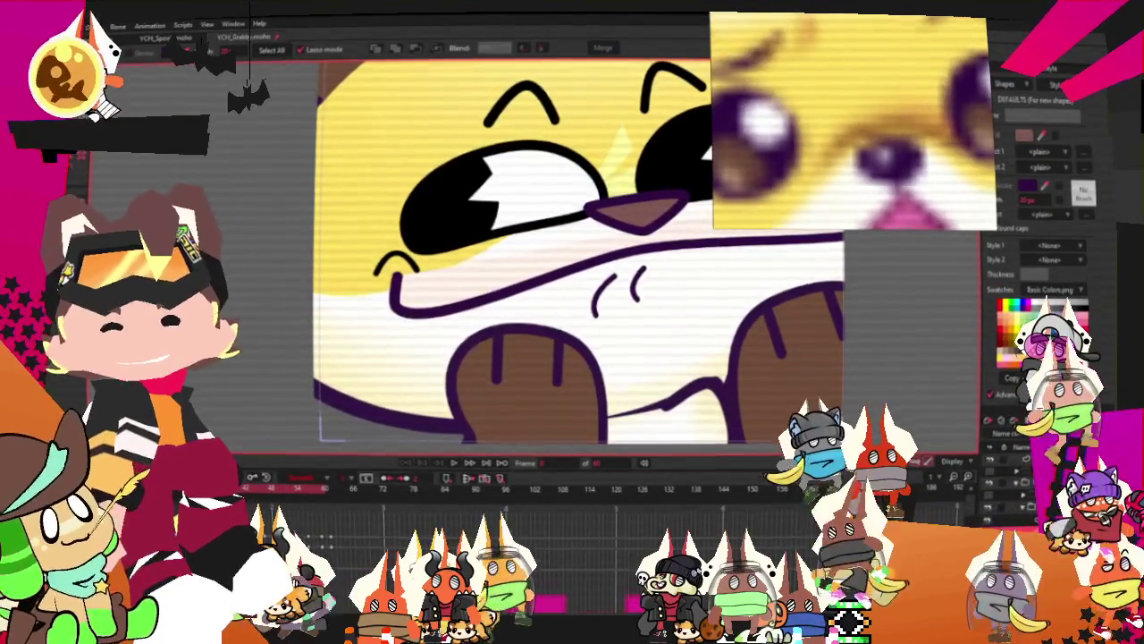
Fill both paw shapes solid brown and check the result
left_click(550, 398)
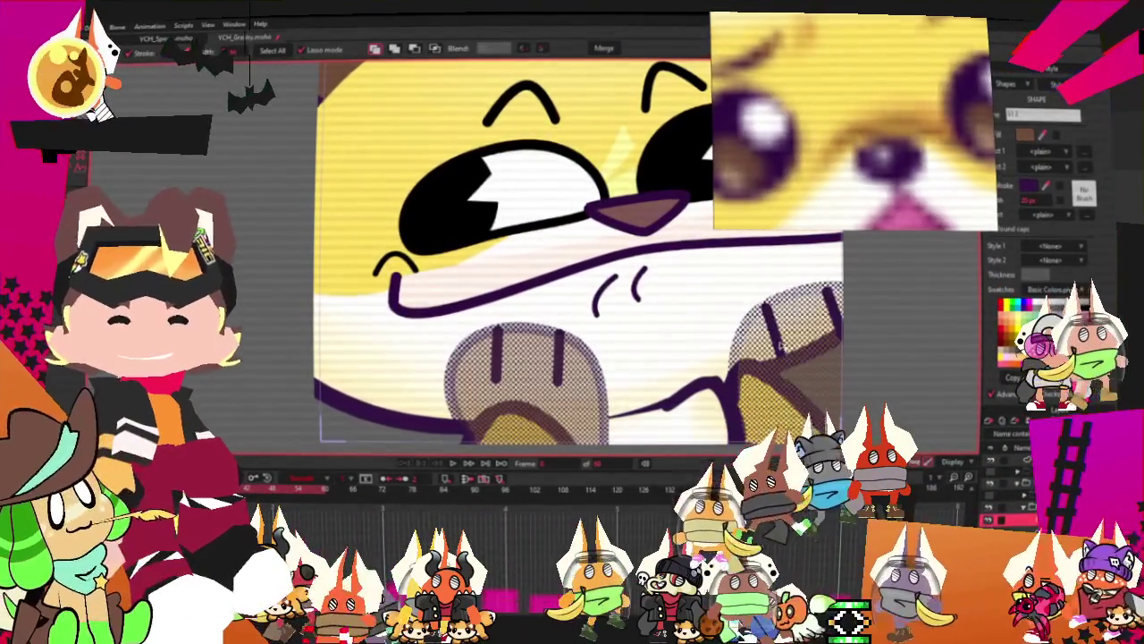
left_click(787, 340, "shift")
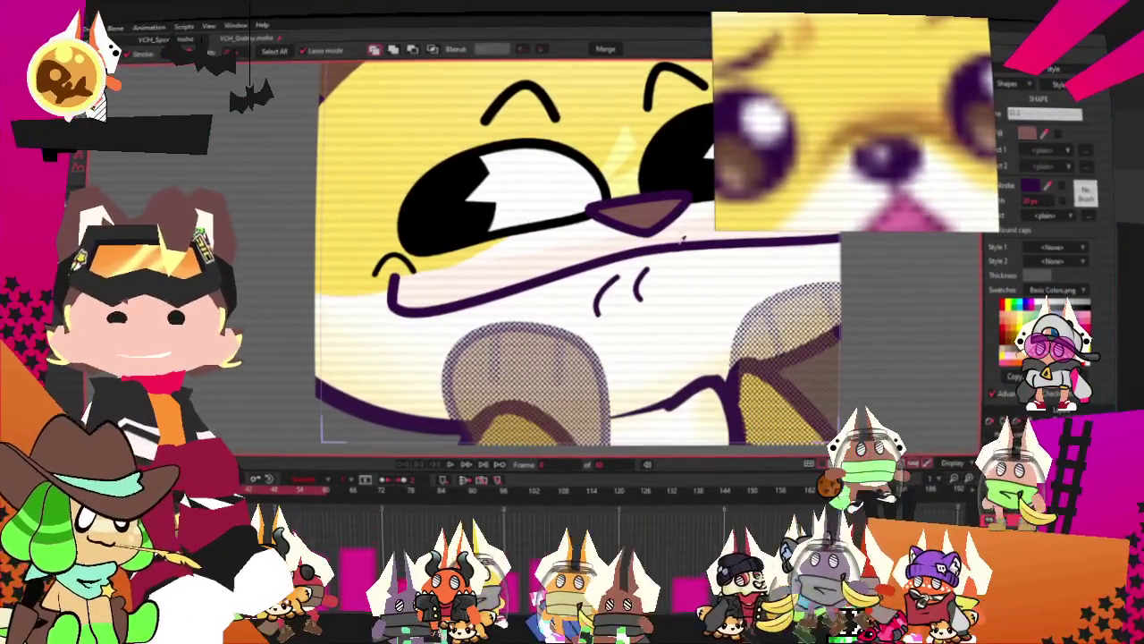
scroll(663, 249, "down", 1)
key("space")
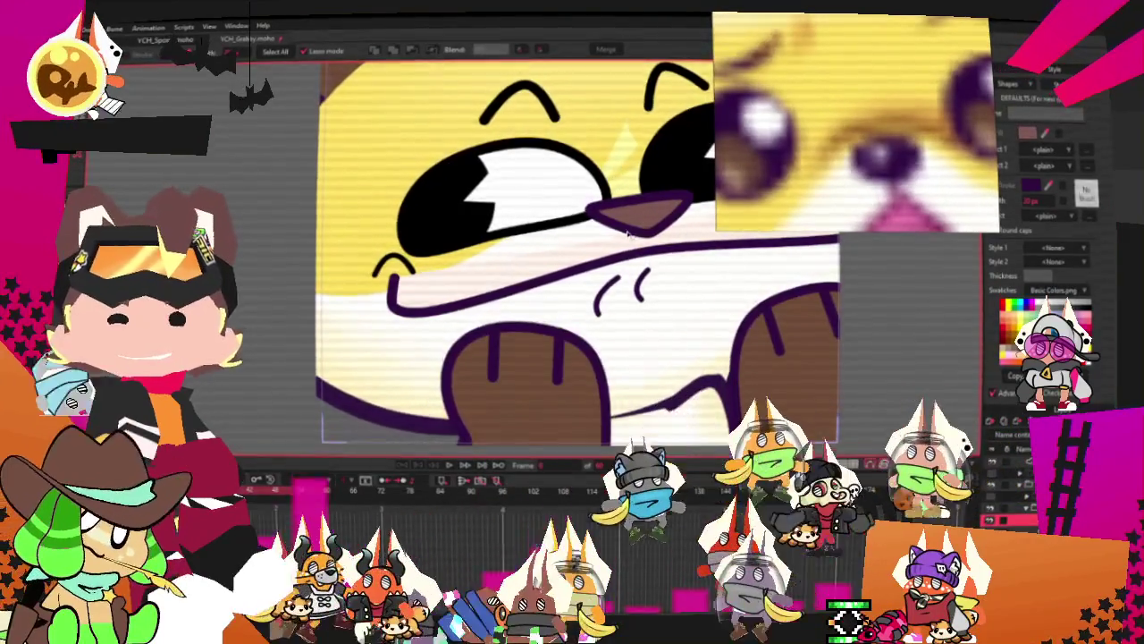
scroll(627, 258, "up", 1)
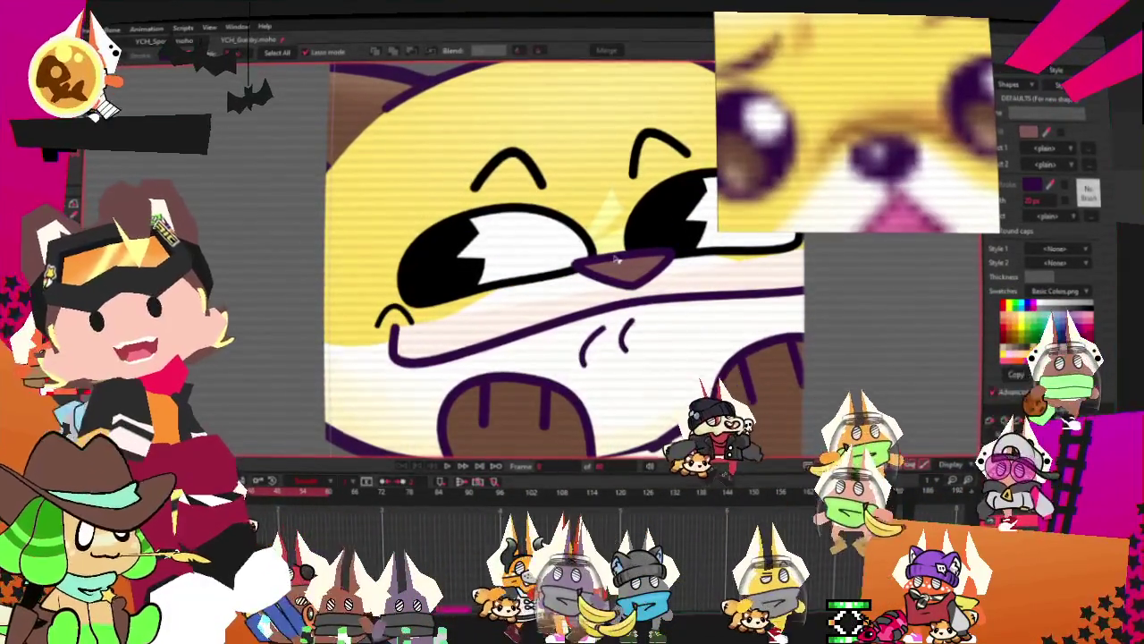
scroll(559, 298, "down", 2)
scroll(537, 308, "up", 2)
scroll(519, 317, "up", 1)
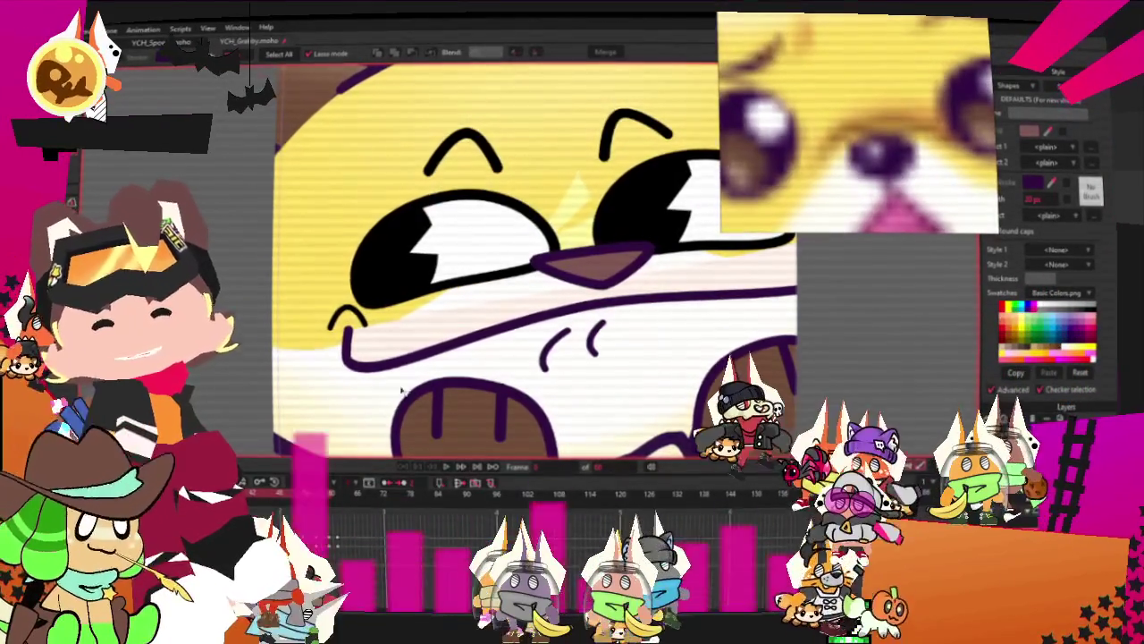
left_click(438, 333)
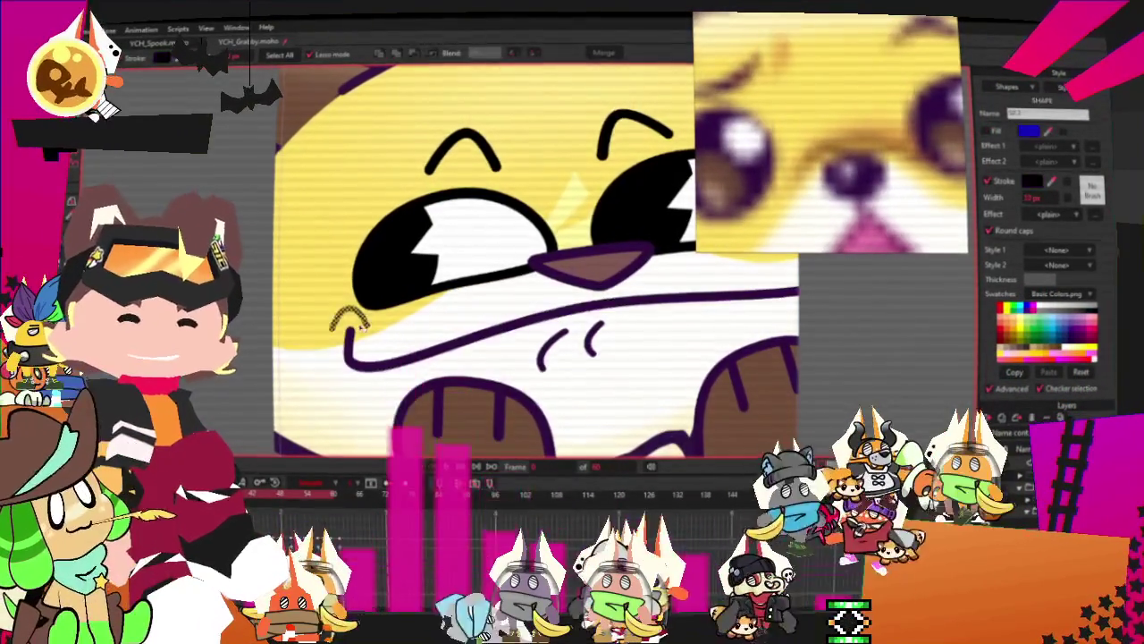
Add both eyebrow strokes to the face-shape selection for restyling
left_click(511, 167, "shift")
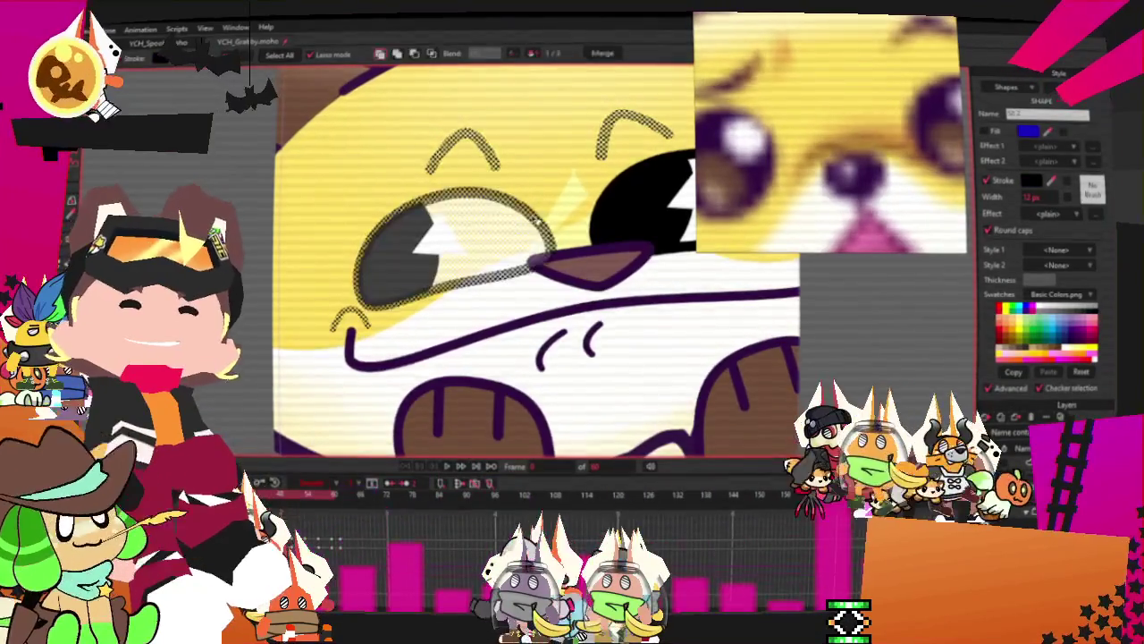
scroll(536, 219, "down", 3)
scroll(668, 253, "up", 3)
scroll(568, 300, "down", 1)
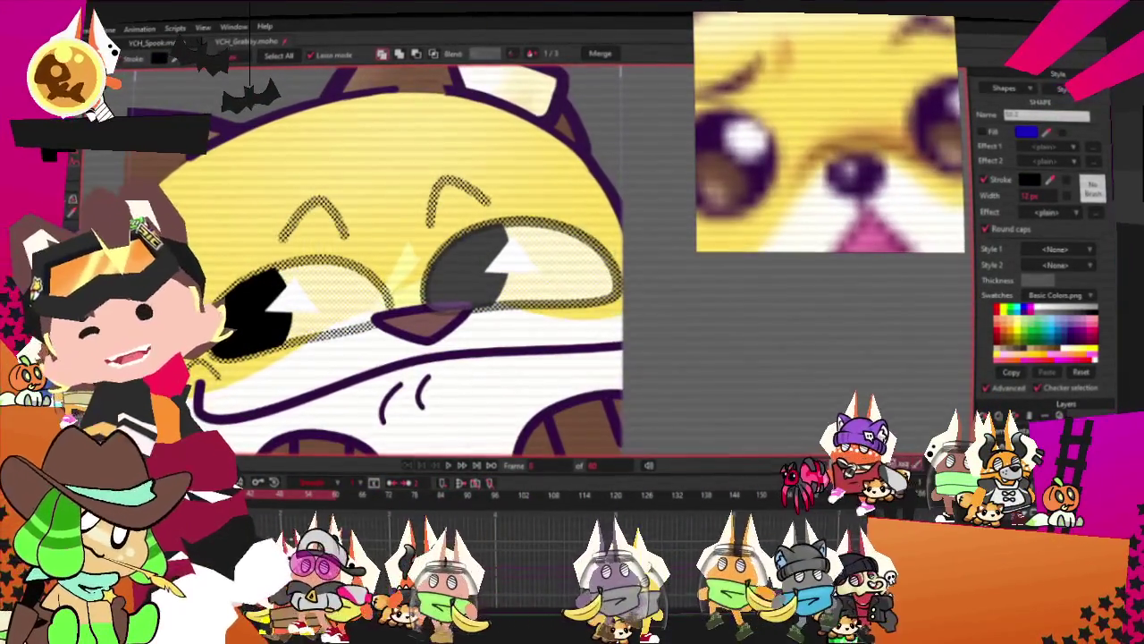
scroll(503, 317, "down", 1)
scroll(503, 318, "down", 2)
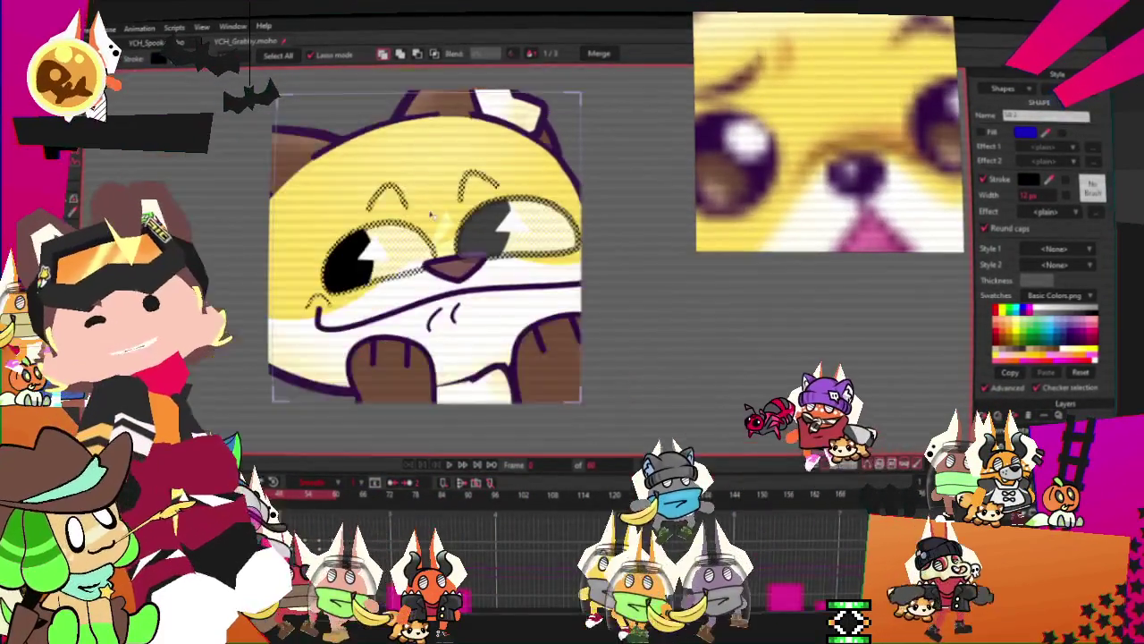
scroll(503, 317, "up", 3)
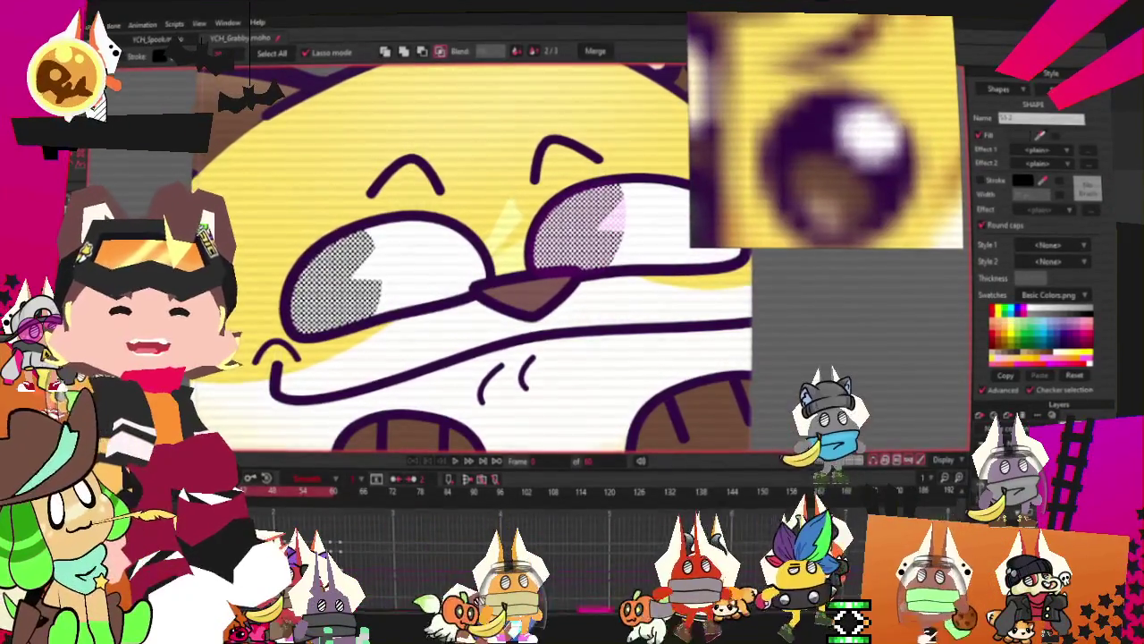
scroll(516, 282, "down", 5)
Deselect the eye shapes and zoom the reference picture onto the fox's nose
left_click(692, 289)
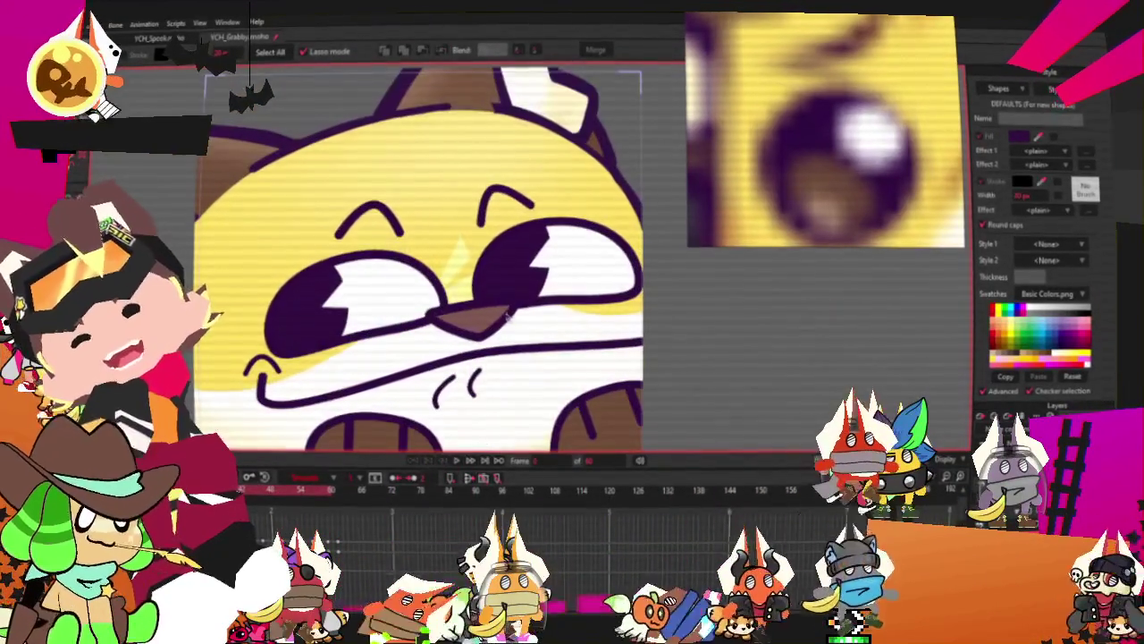
scroll(778, 139, "up", 5)
scroll(782, 143, "down", 5)
scroll(791, 148, "up", 5)
scroll(794, 148, "up", 3)
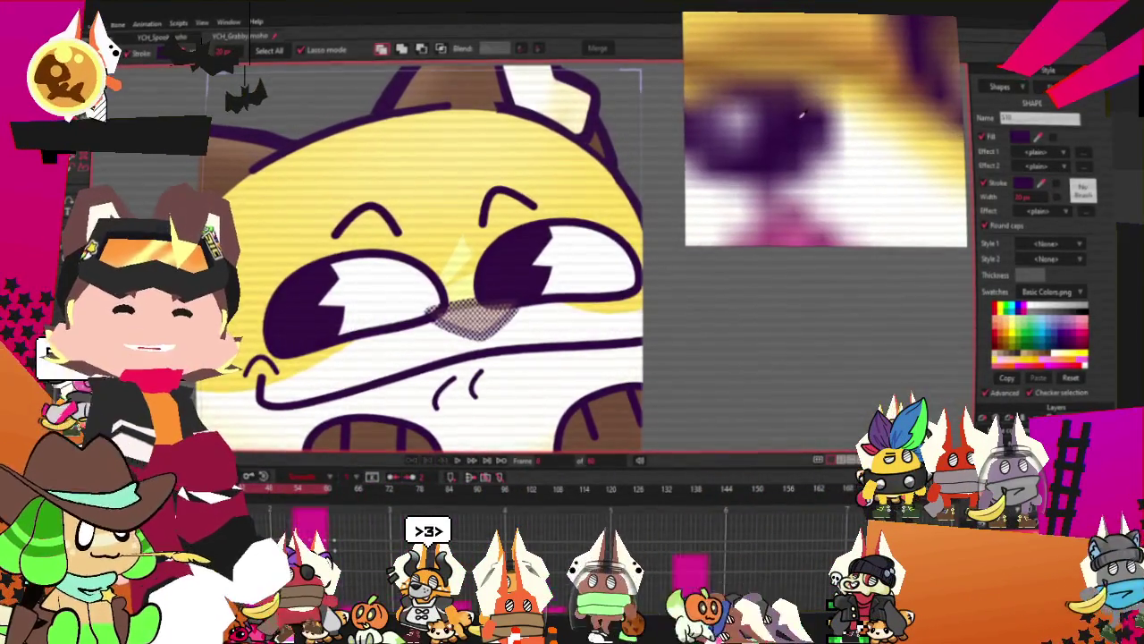
scroll(596, 369, "up", 3)
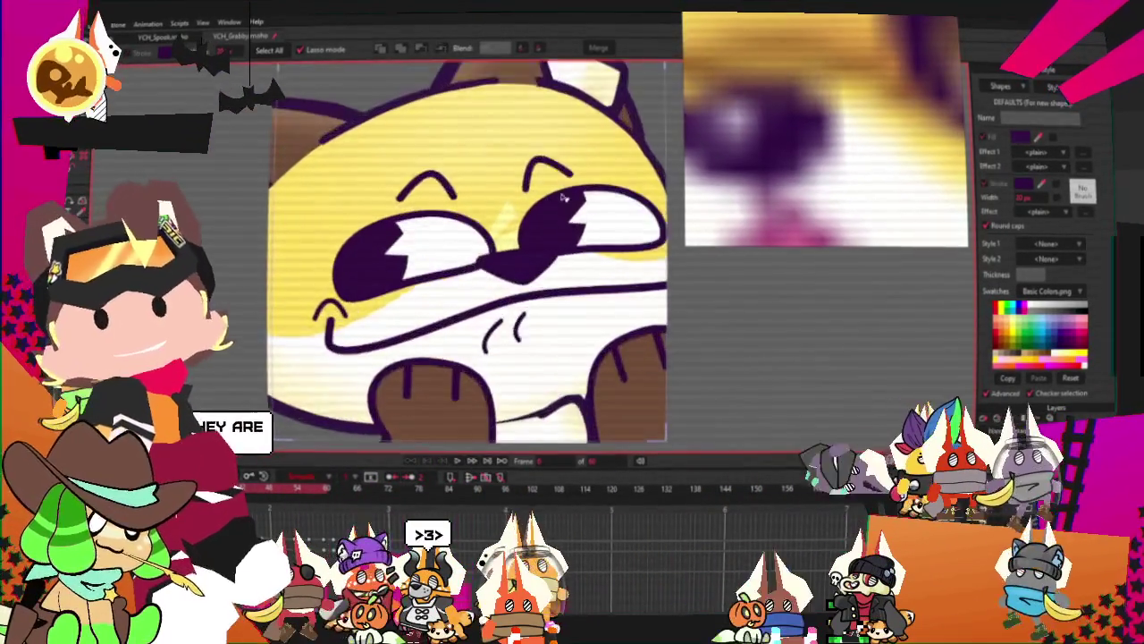
scroll(576, 190, "up", 3)
Pull the nose's left tip and lower-right edge inward with Transform Points
key("t")
scroll(394, 325, "up", 4)
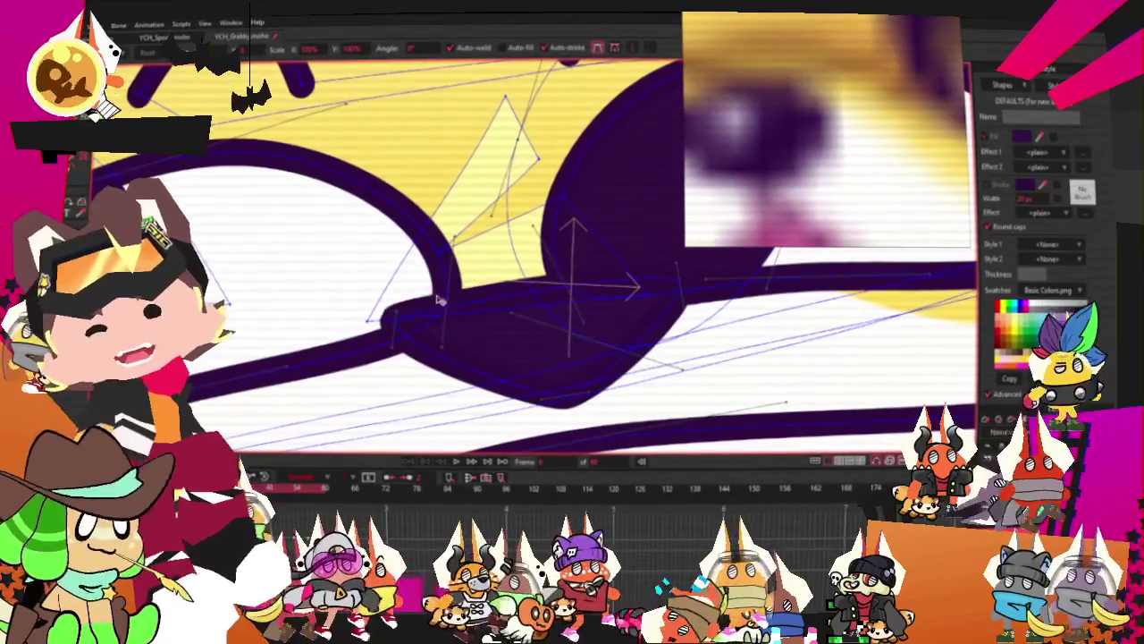
left_click_drag(396, 319, 435, 327)
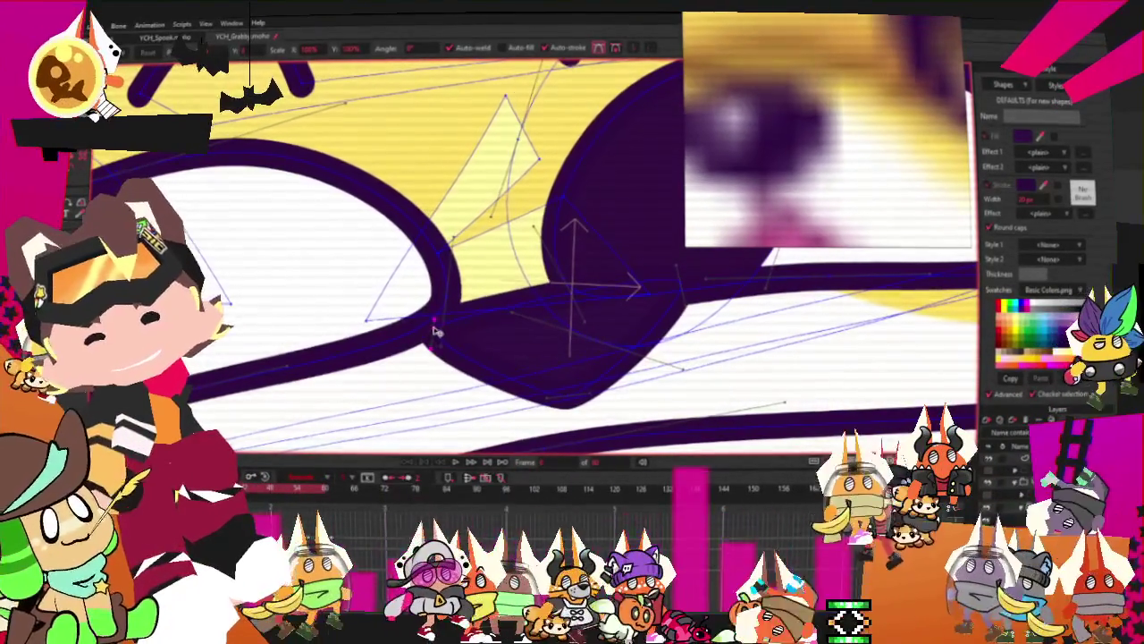
mouse_move(638, 301)
left_mouse_down()
mouse_move(581, 387)
mouse_move(549, 388)
left_mouse_up()
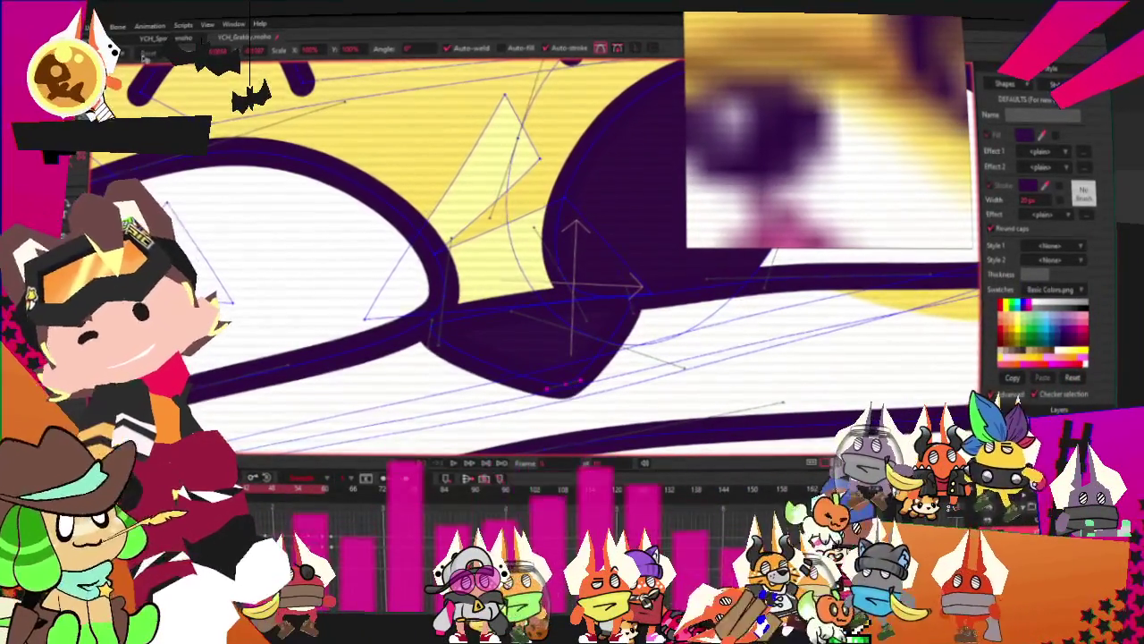
Adjust the nose points' curvature to smooth the new pointed outline
key("c")
scroll(564, 293, "up", 1)
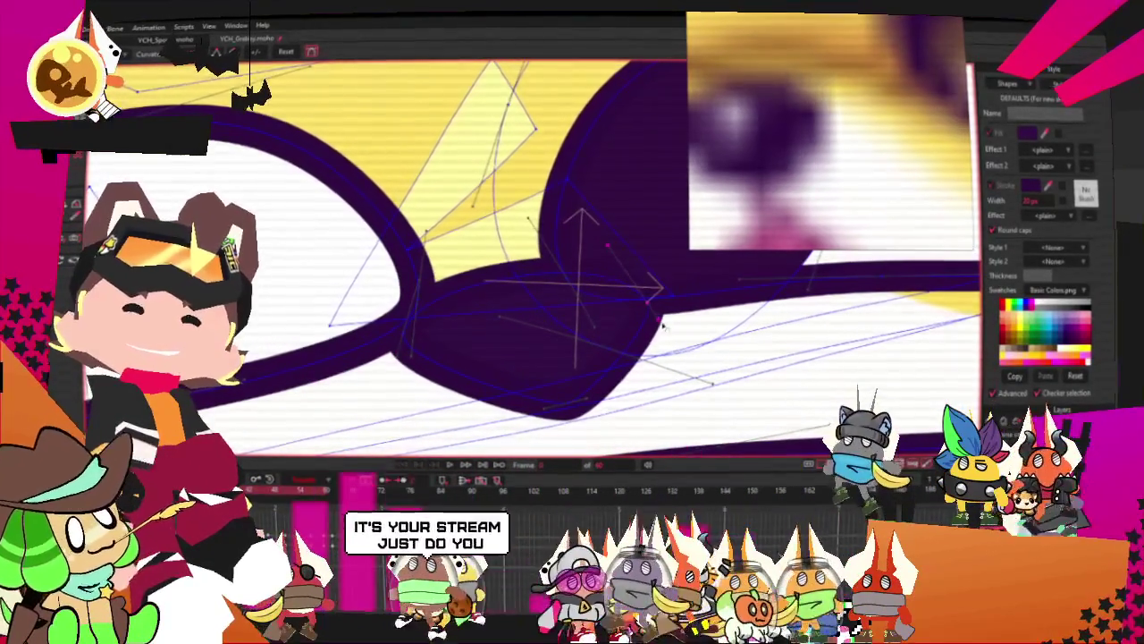
scroll(633, 315, "down", 2)
scroll(633, 316, "up", 1)
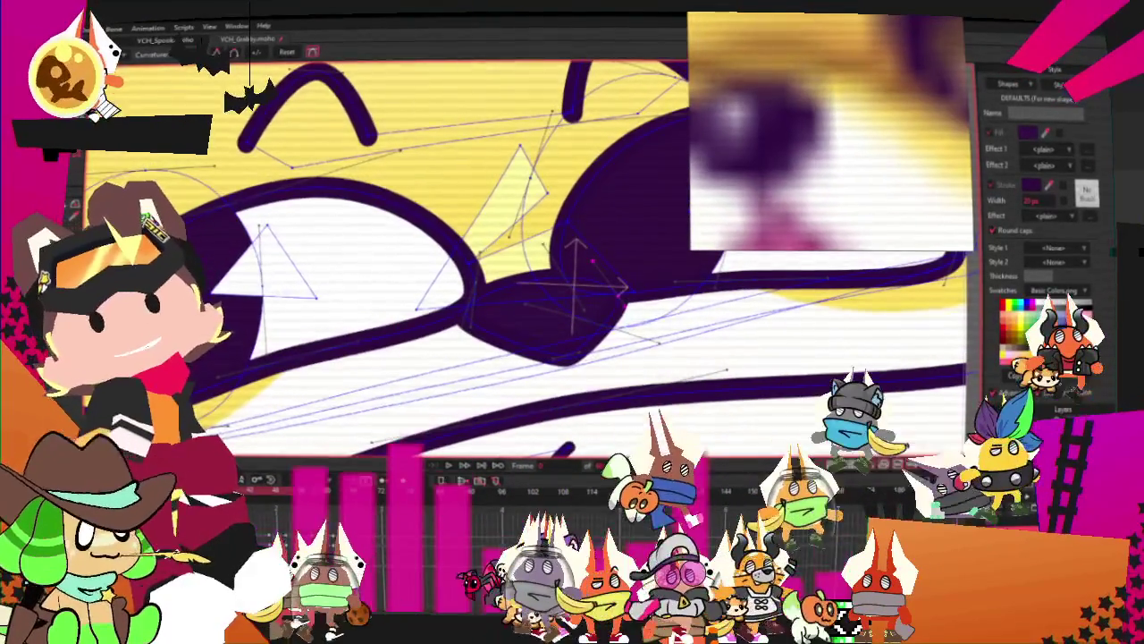
key("g")
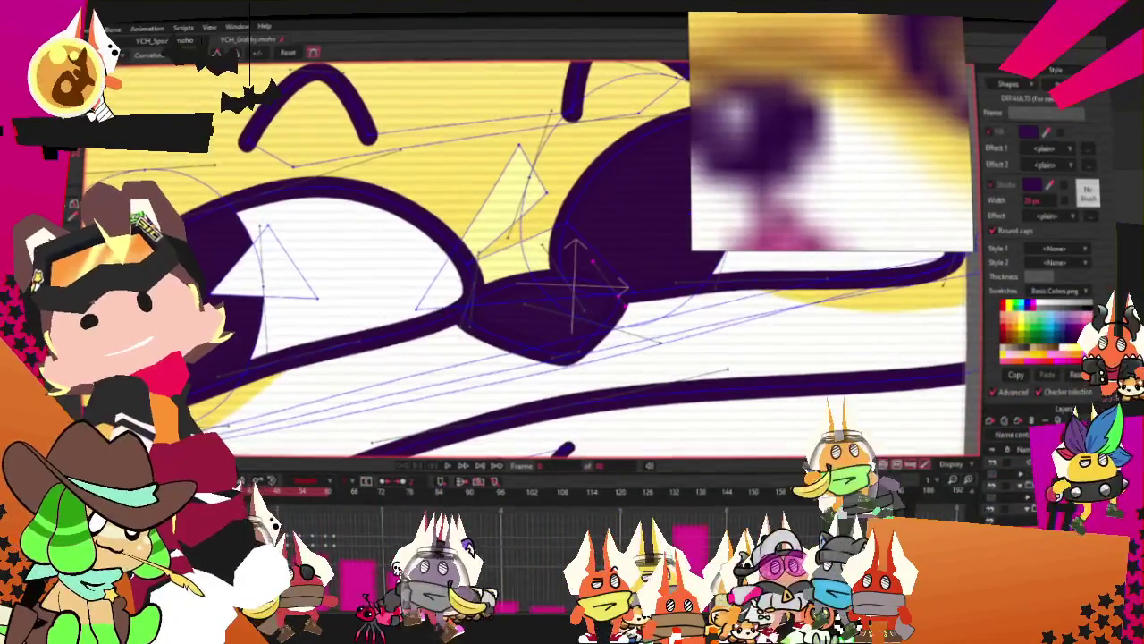
scroll(510, 219, "down", 3)
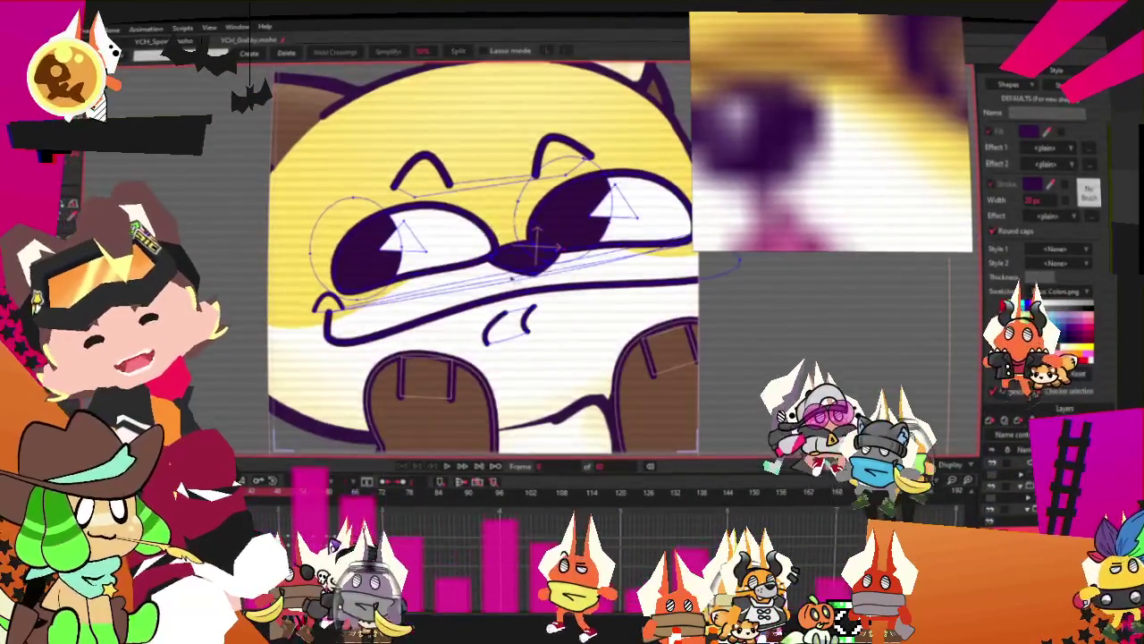
scroll(511, 219, "down", 2)
Play the animation to check the reshaped nose, then stop playback
left_click(445, 467)
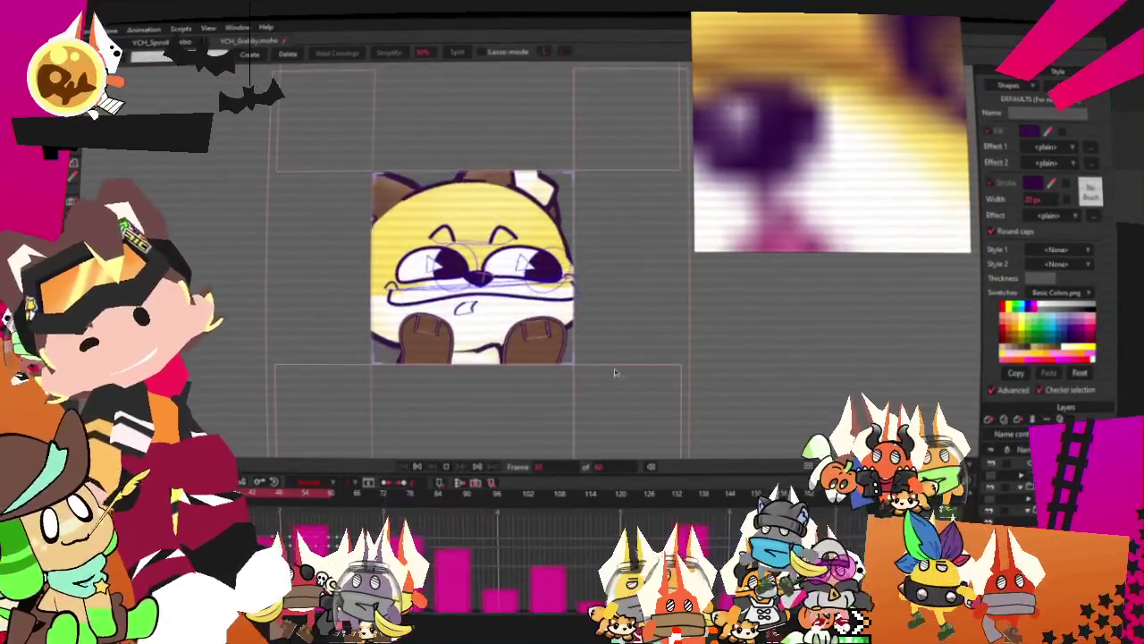
scroll(586, 270, "up", 2)
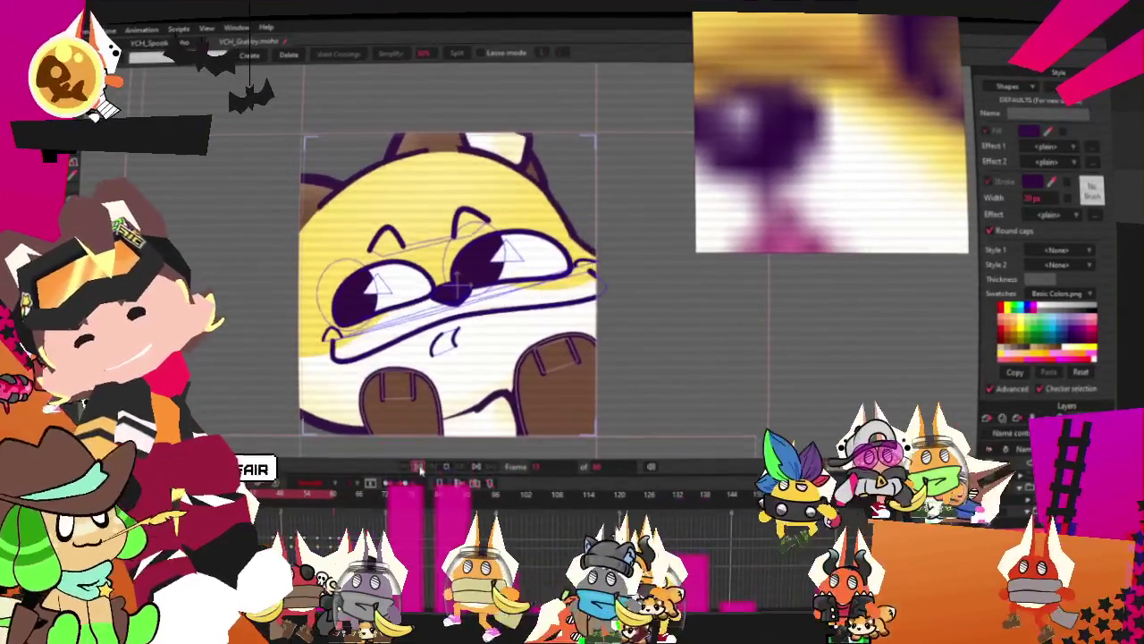
key("space")
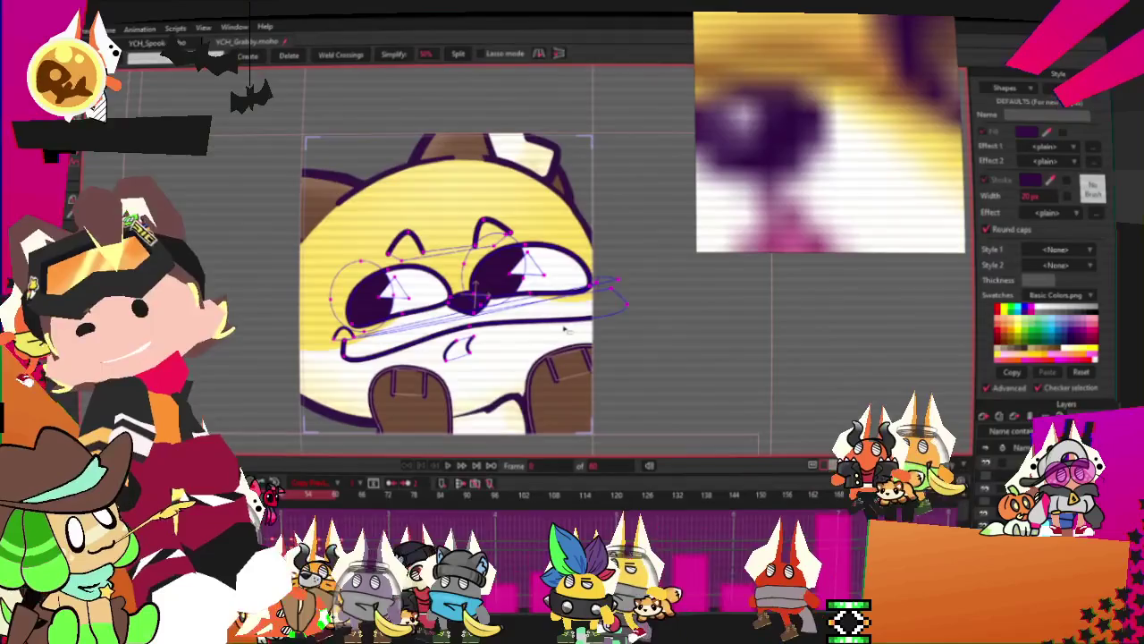
scroll(420, 246, "down", 3)
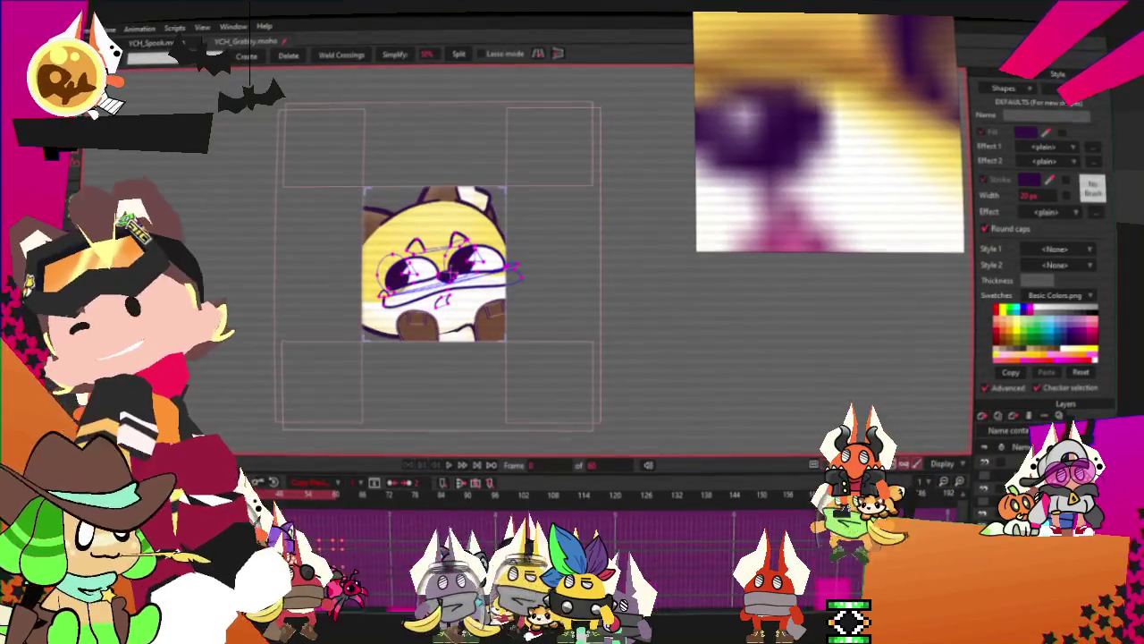
Review the reshaped nose with Transform Points active and open the File menu
key("t")
scroll(414, 204, "up", 3)
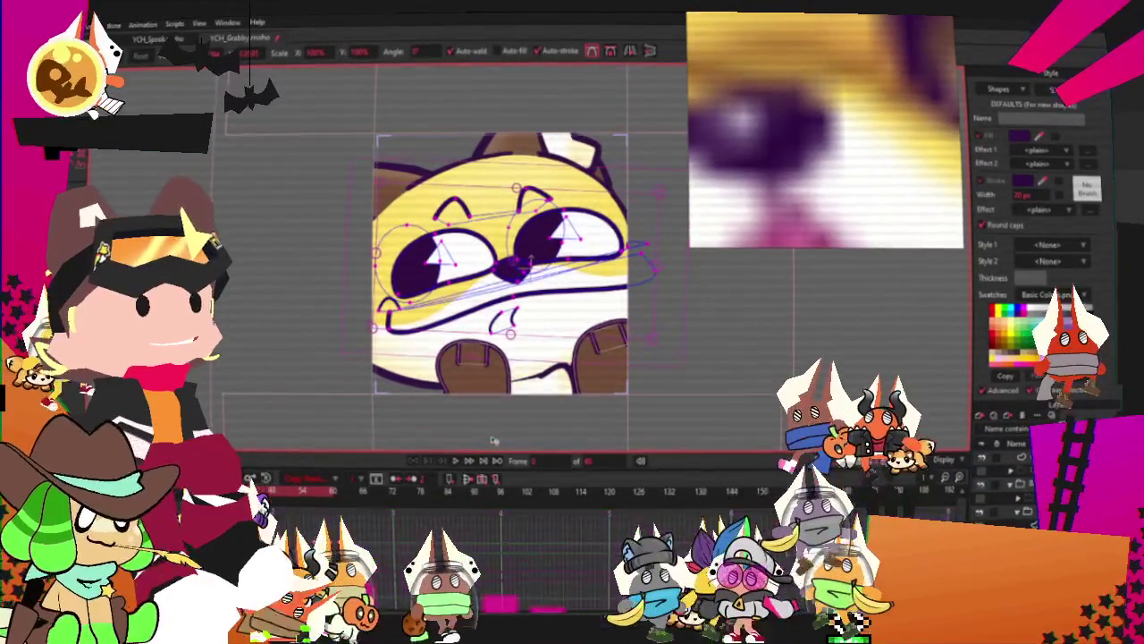
scroll(552, 339, "down", 2)
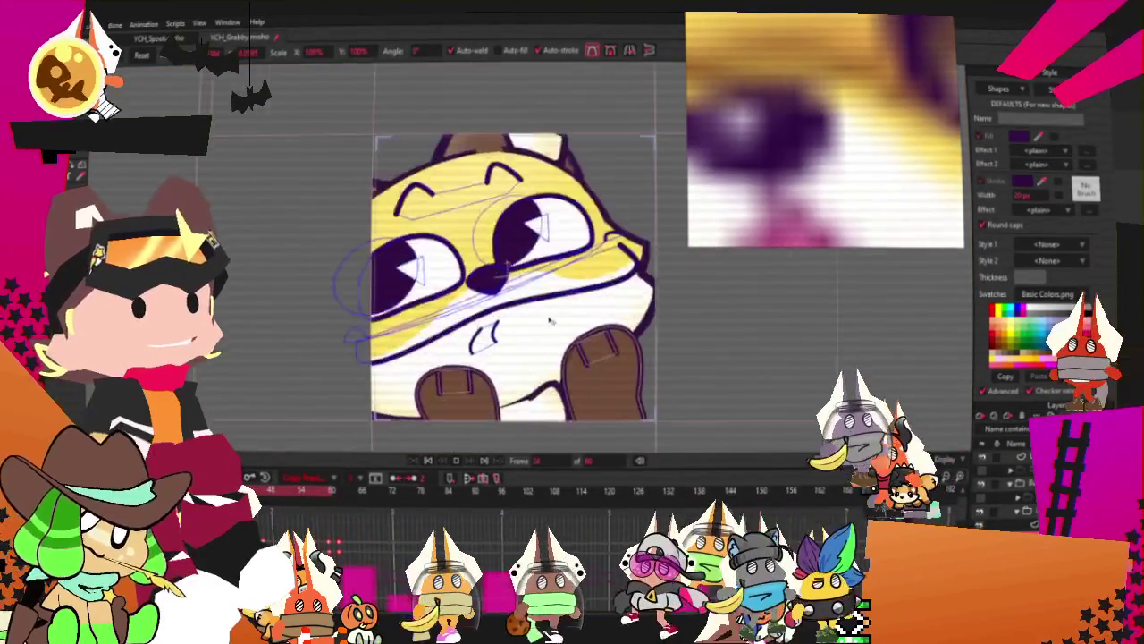
scroll(552, 311, "down", 2)
scroll(552, 310, "up", 3)
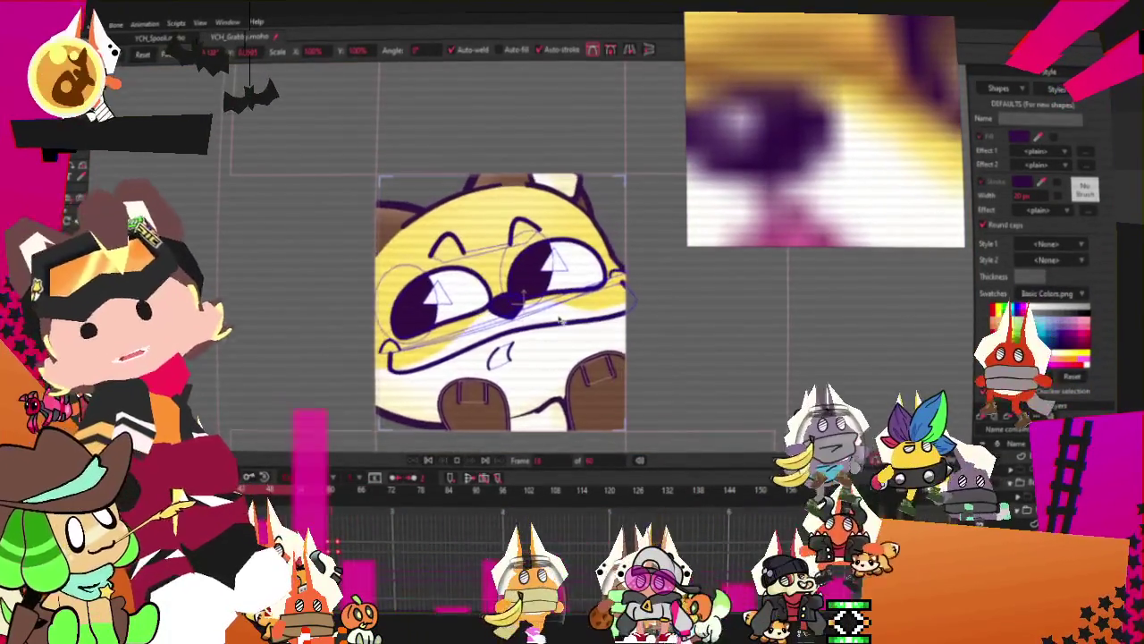
scroll(561, 319, "down", 1)
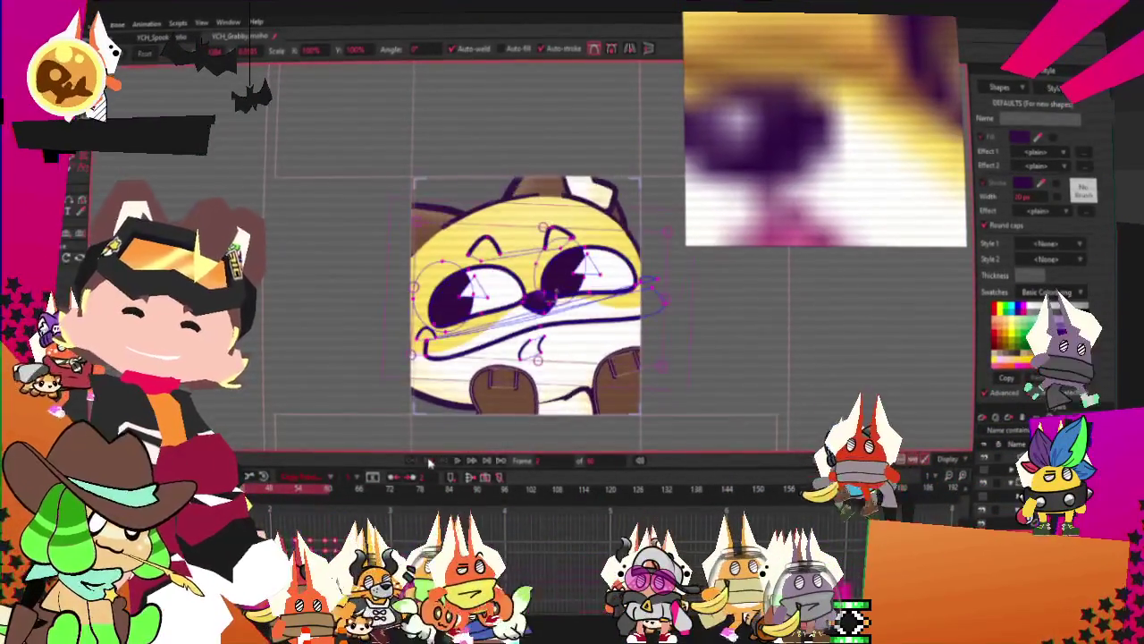
scroll(554, 413, "up", 2)
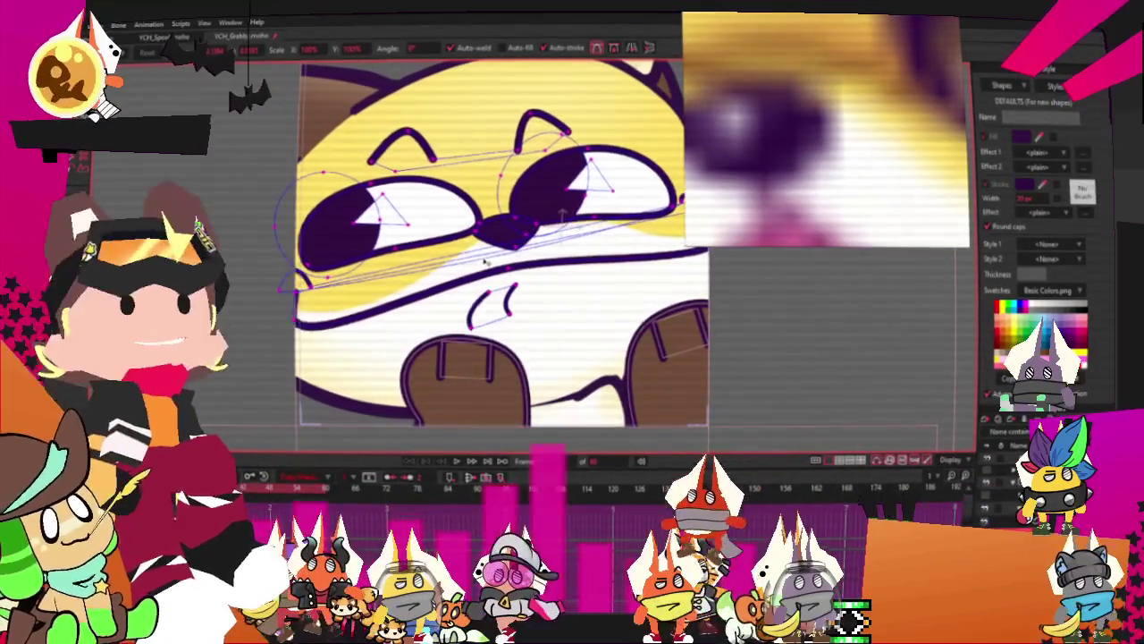
scroll(609, 226, "down", 1)
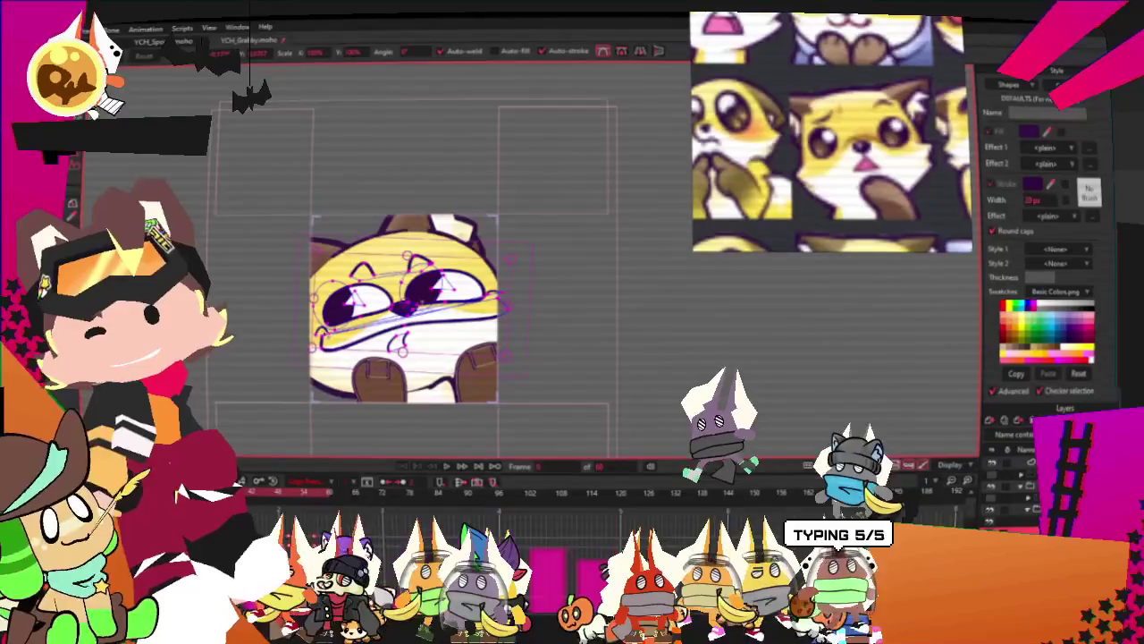
key("alt+f")
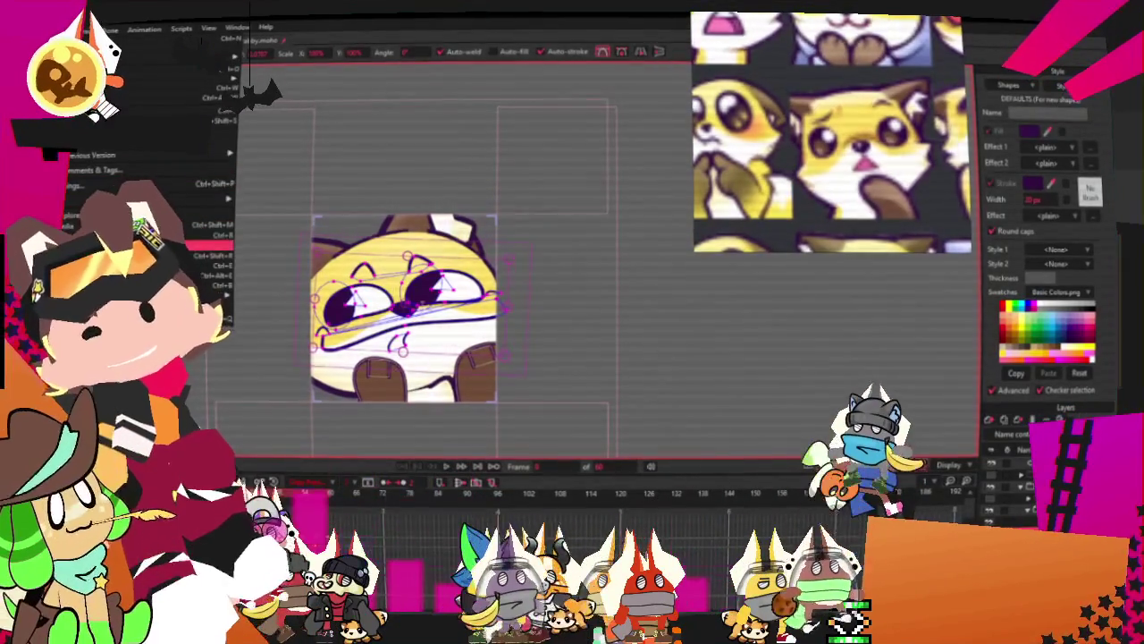
key("Return")
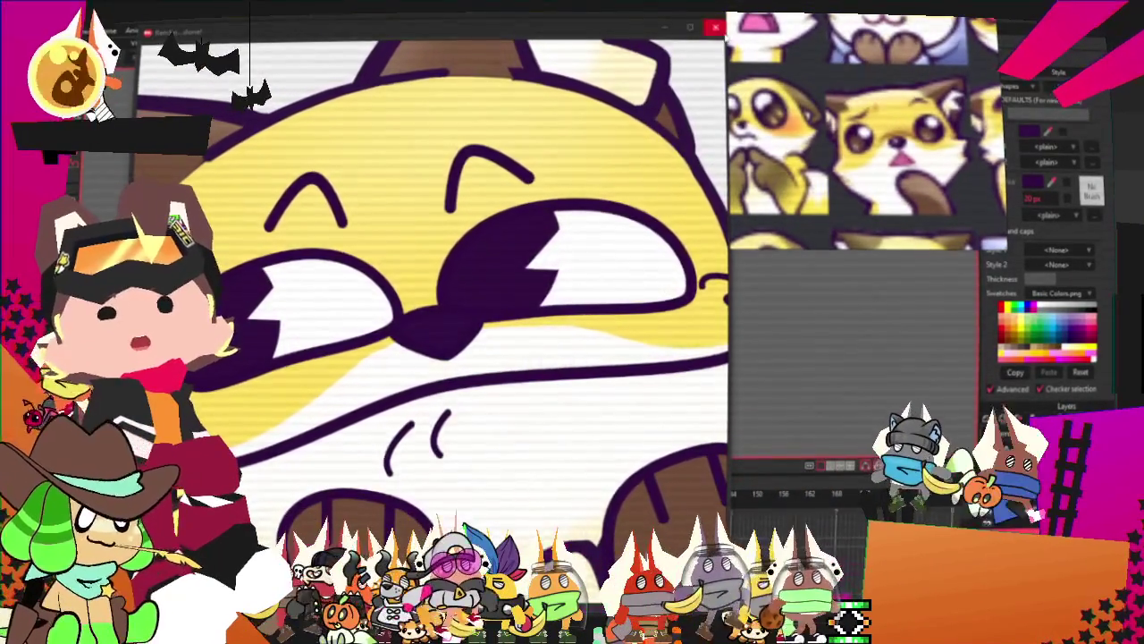
key("ctrl+w")
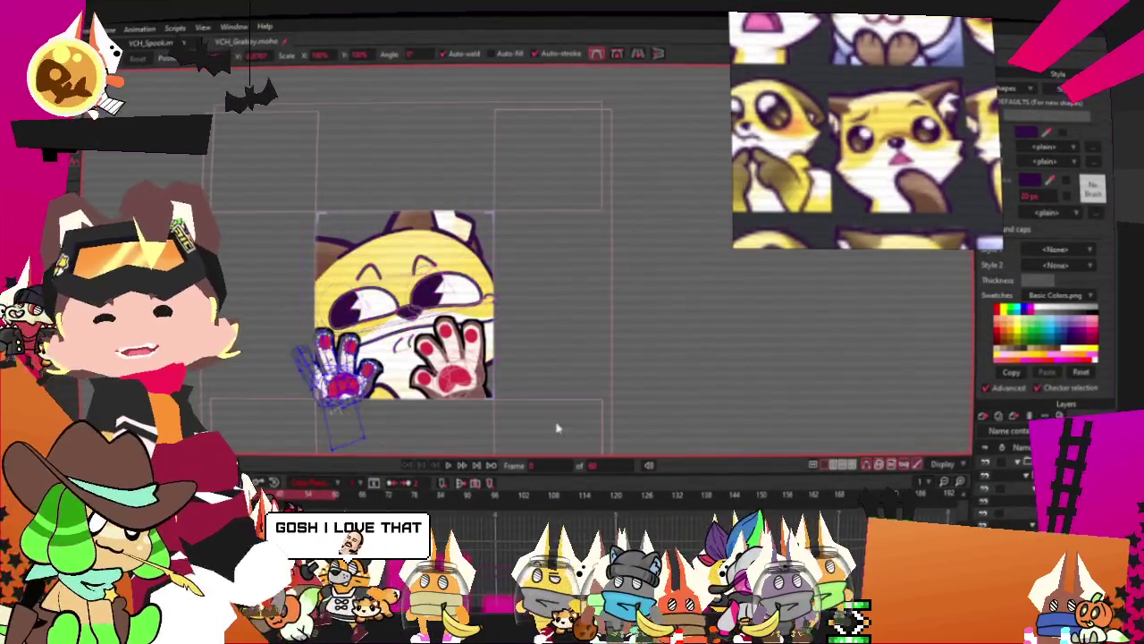
Select the left paw's points and recolour it brown with pink beans
key("g")
scroll(358, 367, "up", 5)
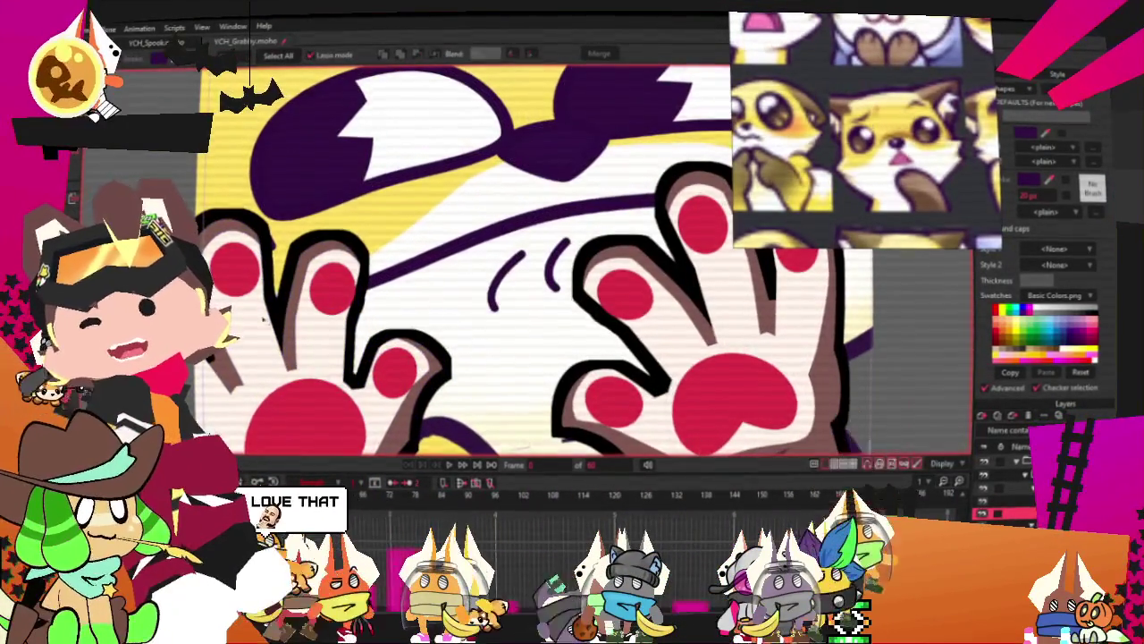
scroll(499, 350, "down", 2)
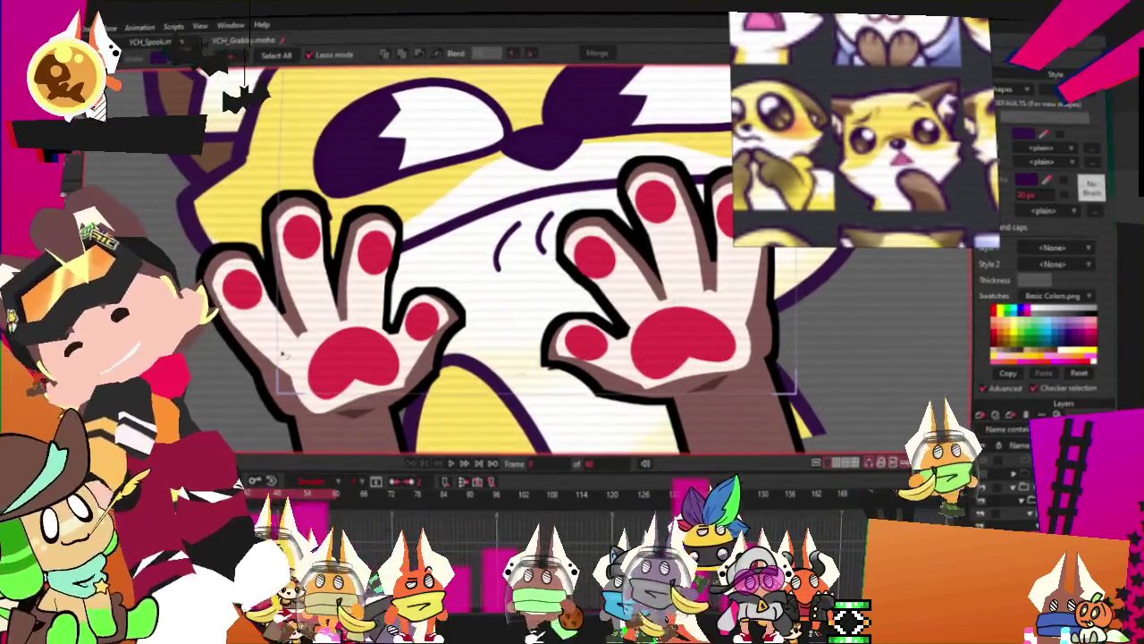
scroll(312, 343, "up", 3)
mouse_move(313, 342)
left_mouse_down()
mouse_move(461, 340)
mouse_move(529, 358)
left_mouse_up()
scroll(422, 265, "down", 2)
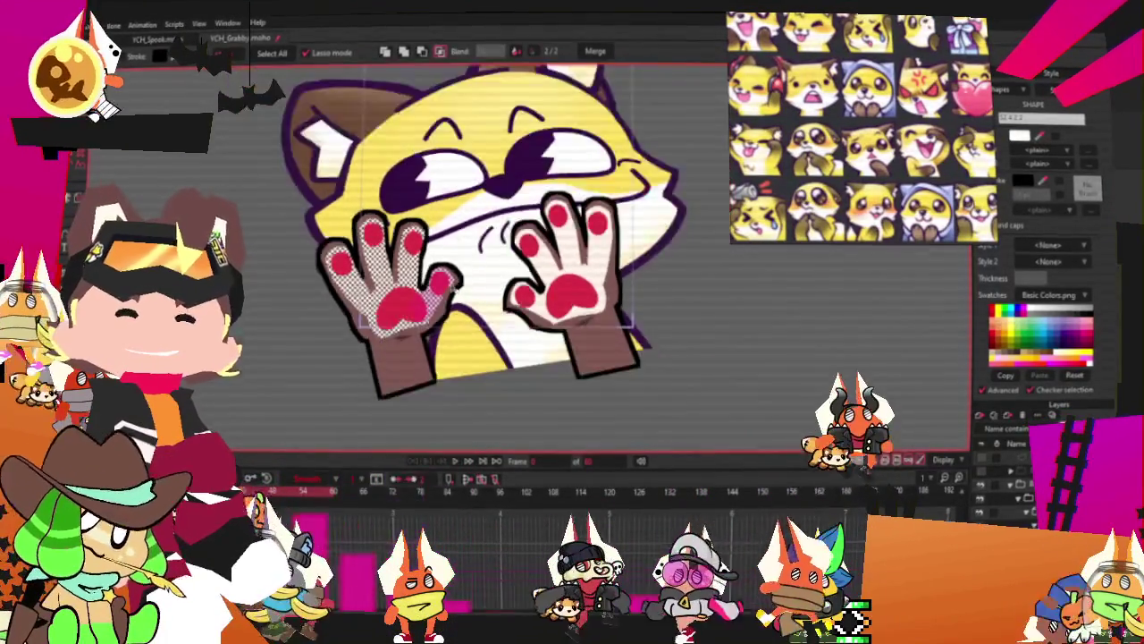
scroll(550, 304, "up", 2)
scroll(545, 322, "up", 2)
scroll(581, 251, "up", 1)
scroll(622, 166, "down", 1)
scroll(581, 188, "down", 2)
scroll(534, 197, "up", 1)
scroll(530, 205, "up", 1)
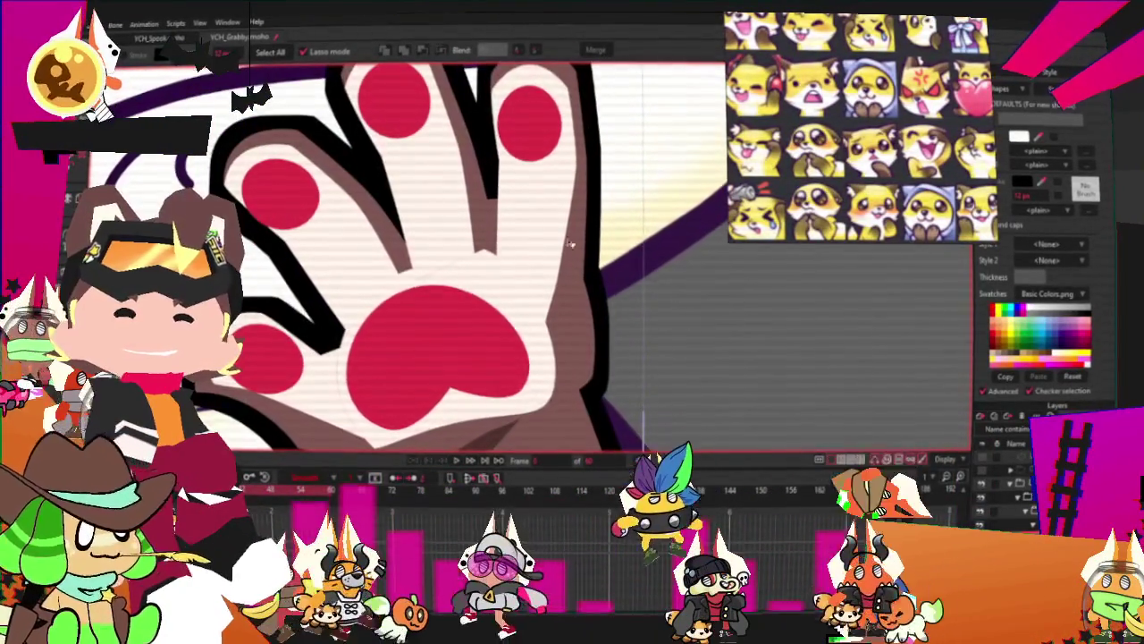
scroll(529, 206, "down", 2)
scroll(298, 326, "up", 2)
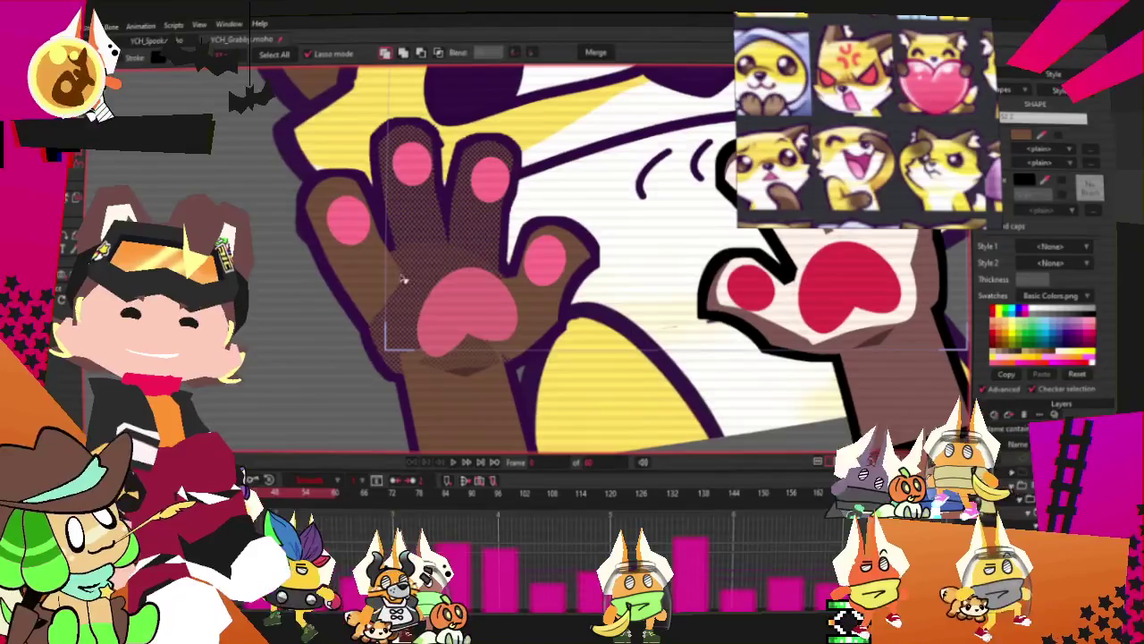
Lighten the left paw's brown fill slightly in the Color Picker
left_click_drag(401, 327, 561, 320)
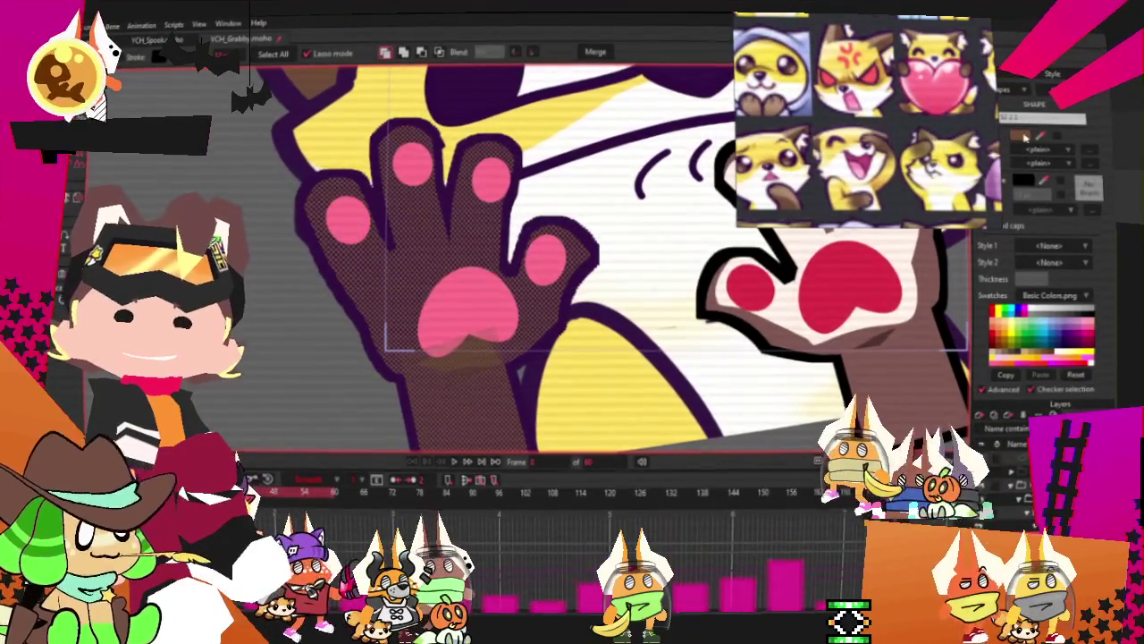
left_click(1020, 134)
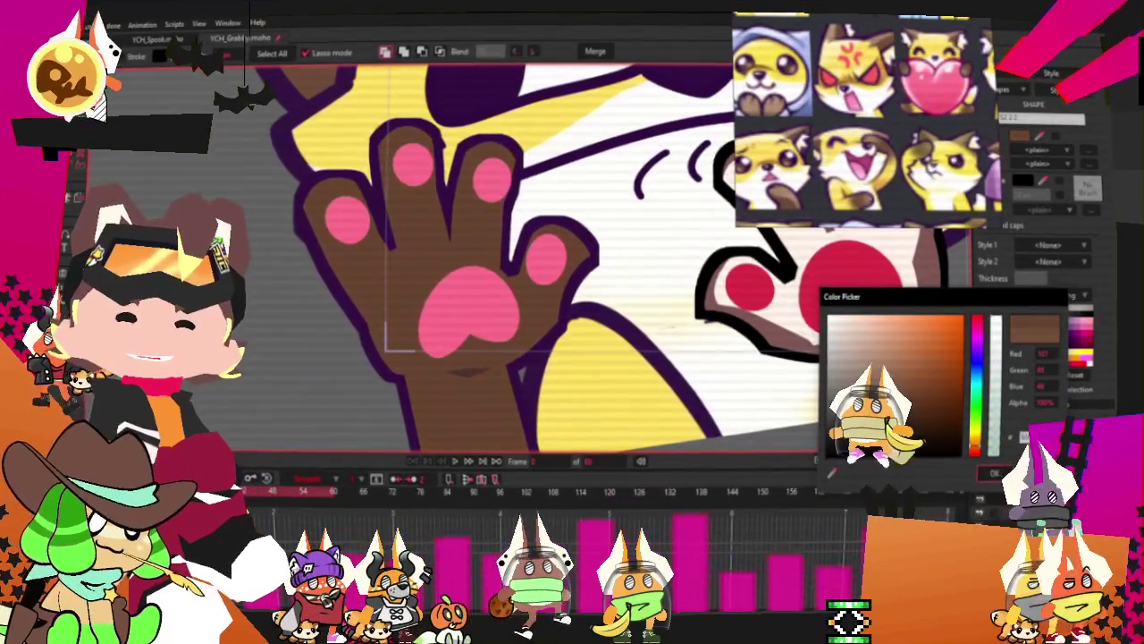
mouse_move(899, 404)
left_mouse_down()
mouse_move(881, 396)
mouse_move(905, 398)
left_mouse_up()
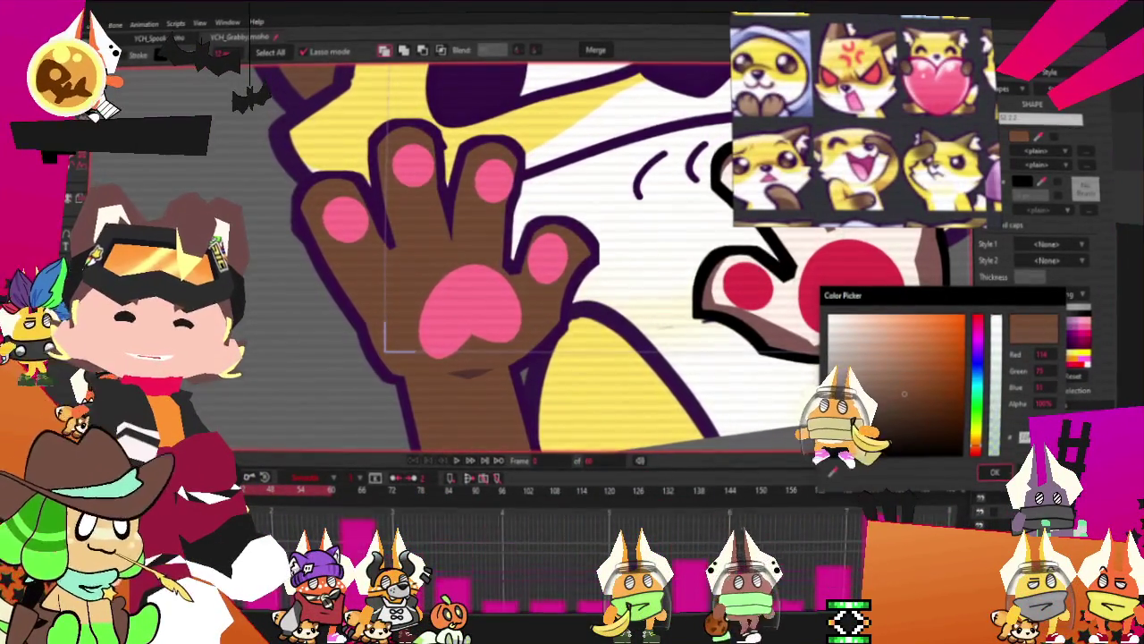
scroll(535, 325, "down", 5)
left_click(995, 471)
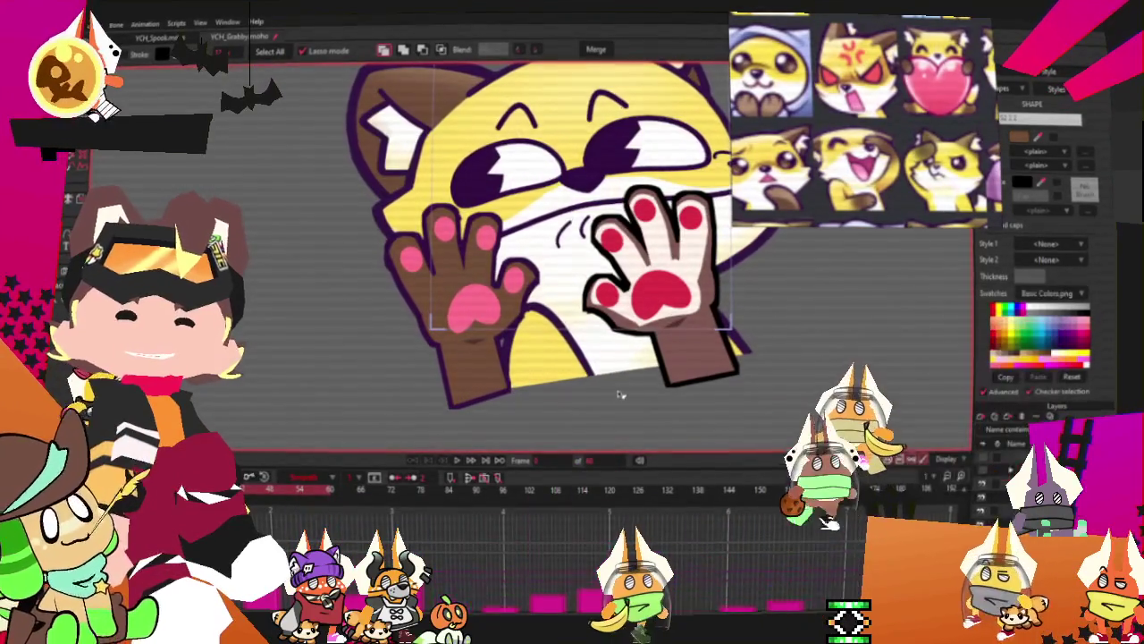
scroll(420, 308, "up", 3)
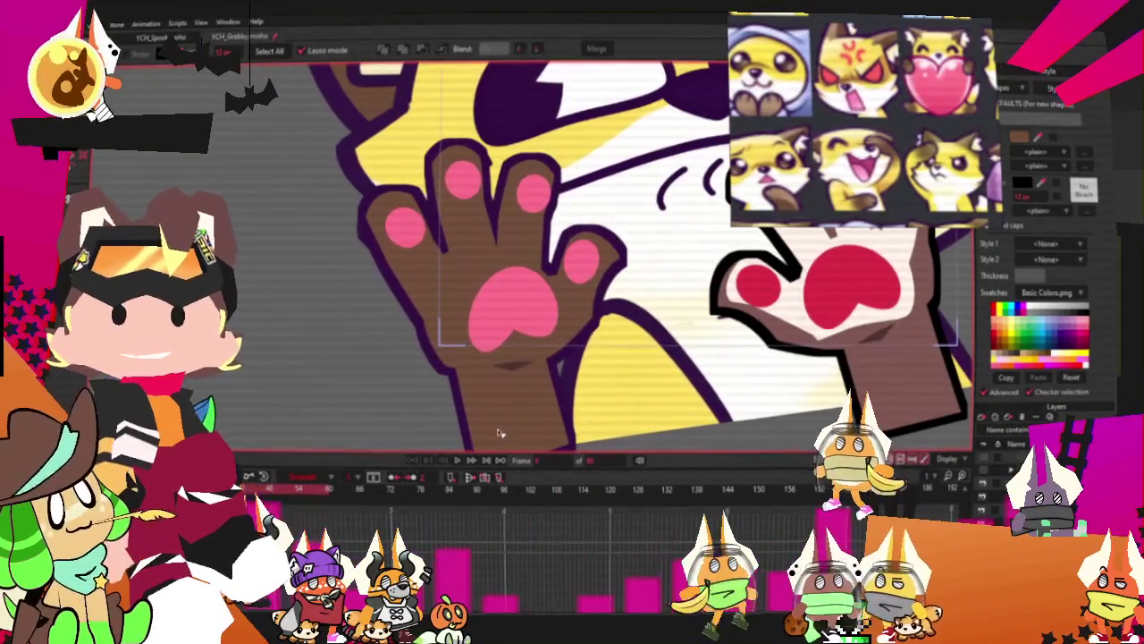
Select the left paw and its middle finger, then inspect and pan toward the right paw
left_click(563, 265)
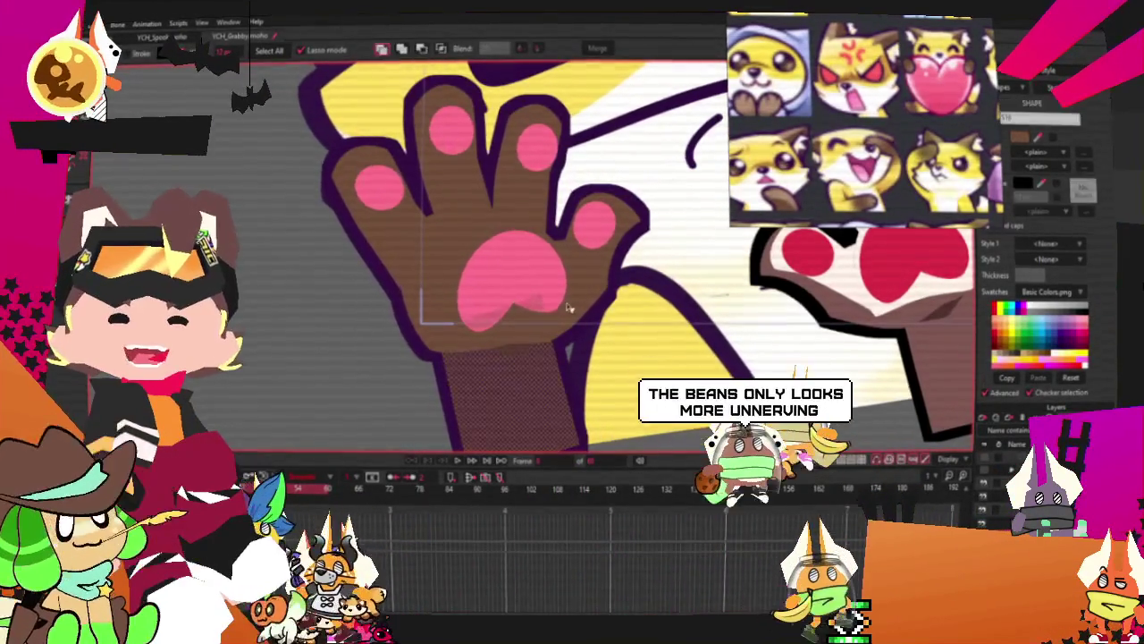
left_click(508, 195, "shift")
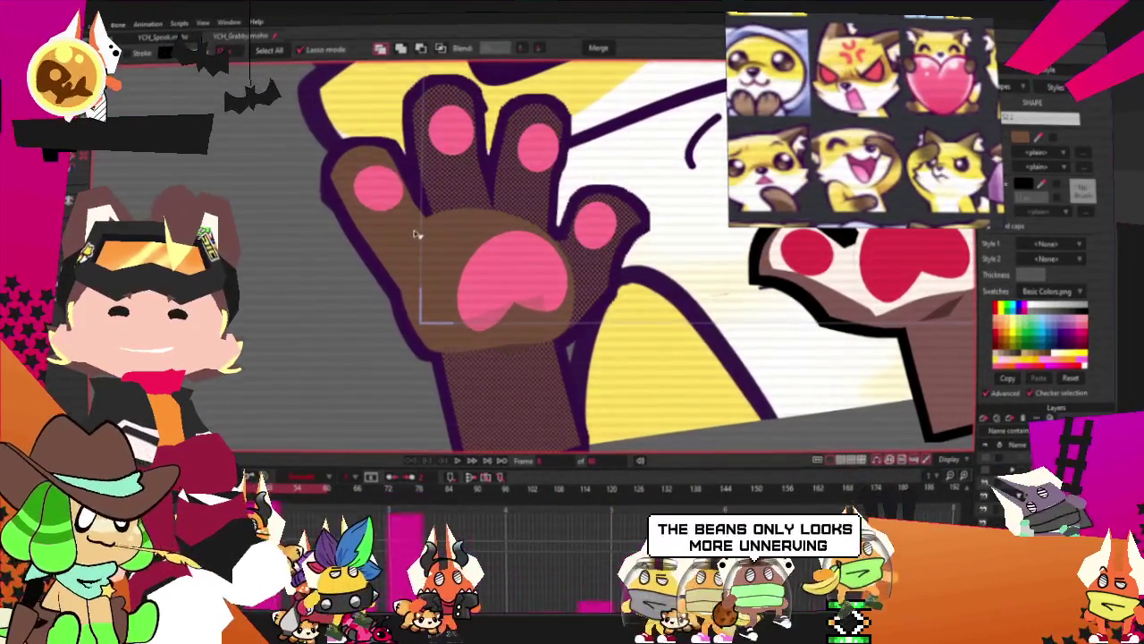
scroll(459, 248, "down", 2)
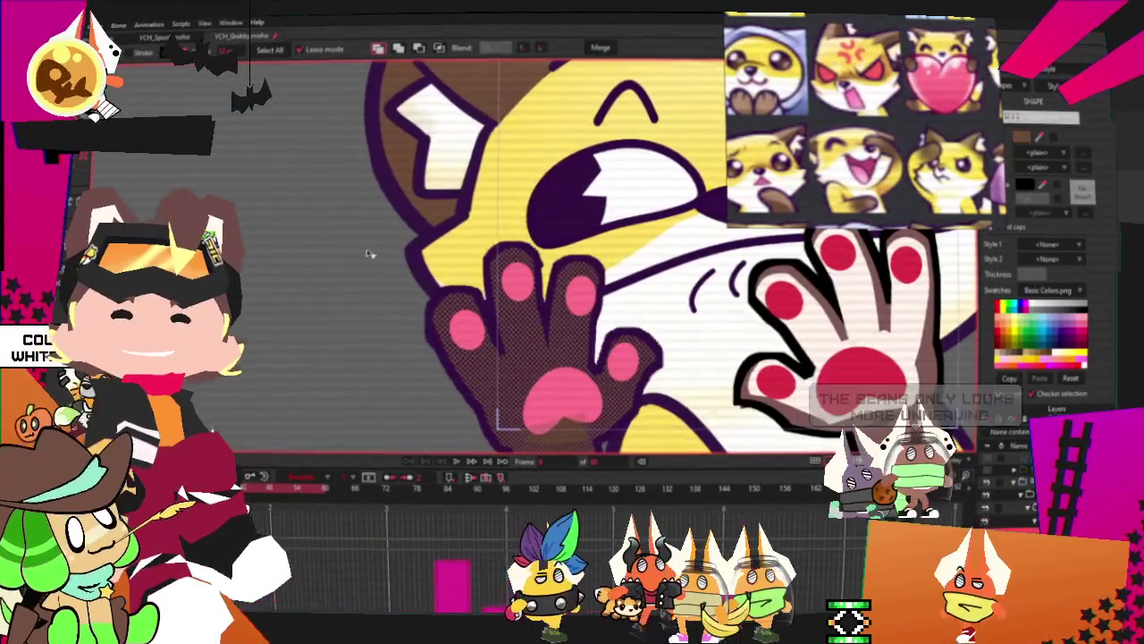
scroll(441, 208, "down", 3)
scroll(612, 330, "up", 2)
scroll(611, 330, "up", 1)
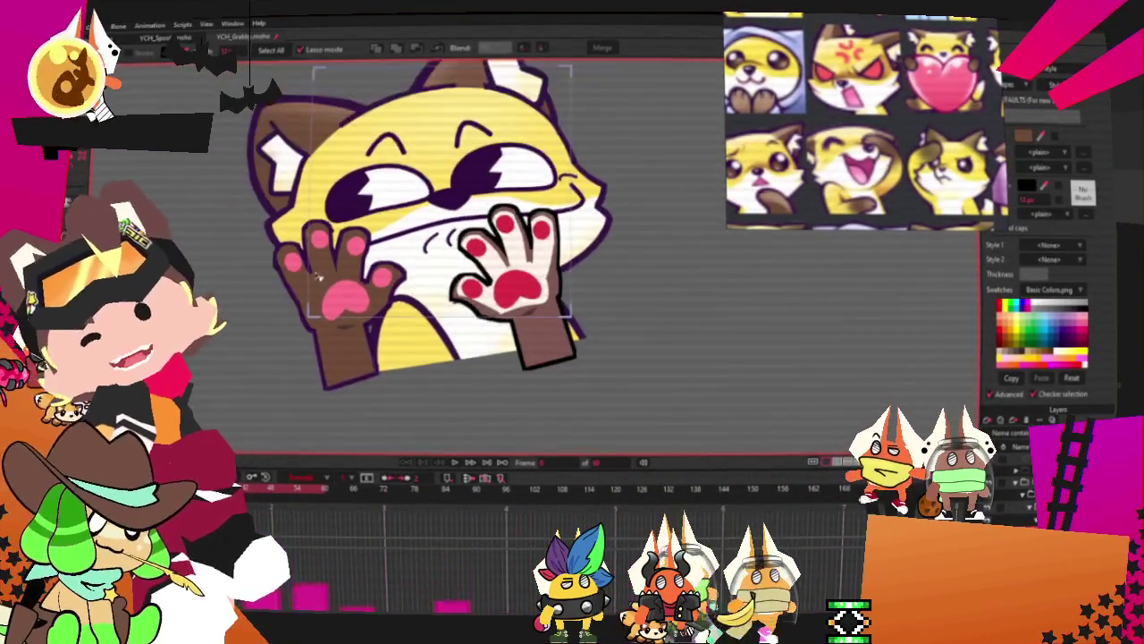
scroll(452, 276, "up", 2)
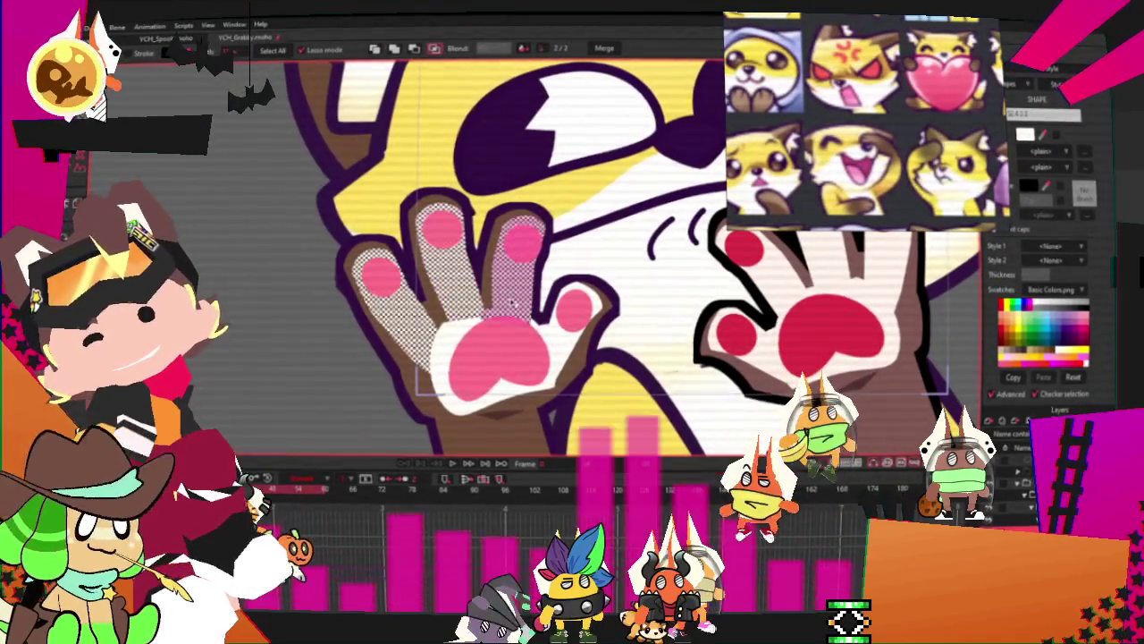
scroll(385, 148, "down", 1)
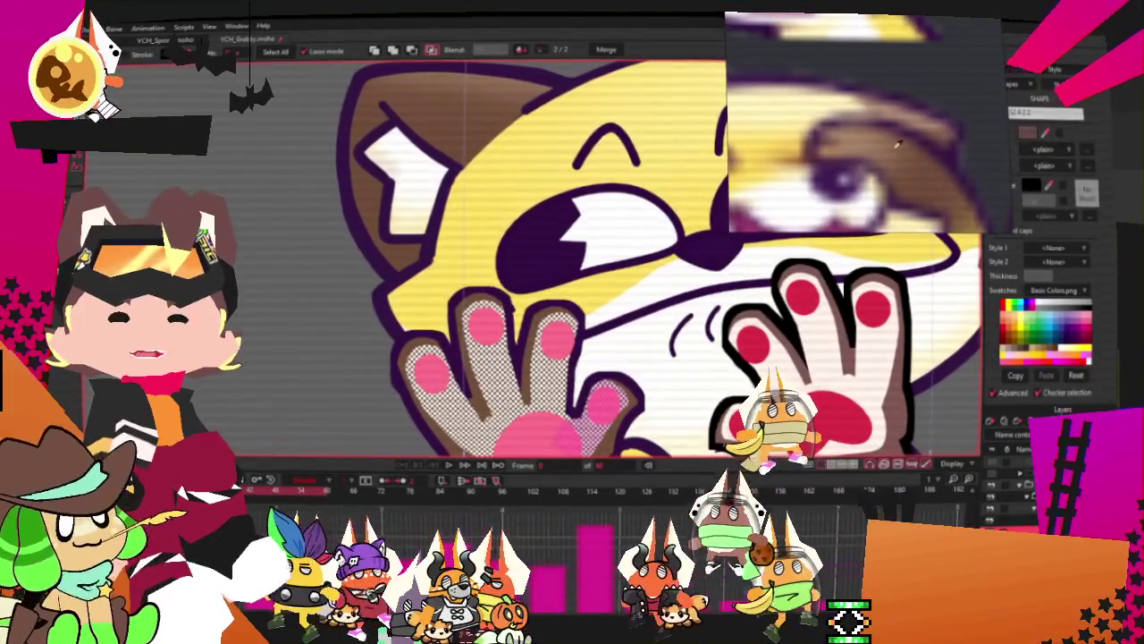
scroll(391, 271, "down", 2)
left_click_drag(523, 386, 490, 386)
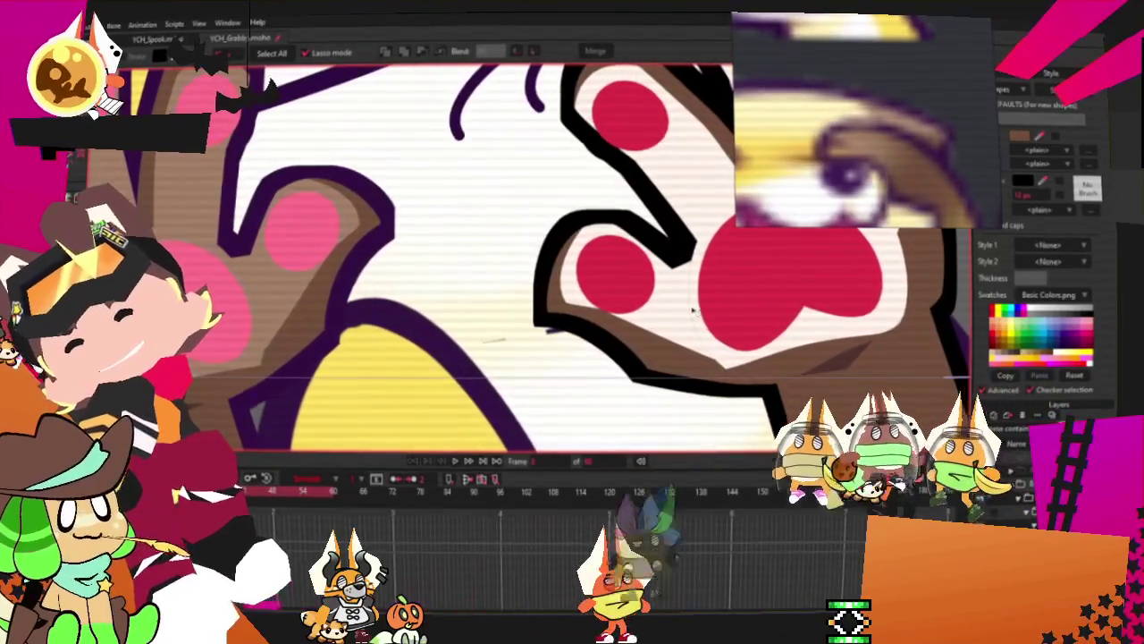
Recolour the right paw's palm and fingers brown with pink beans
left_click(668, 329)
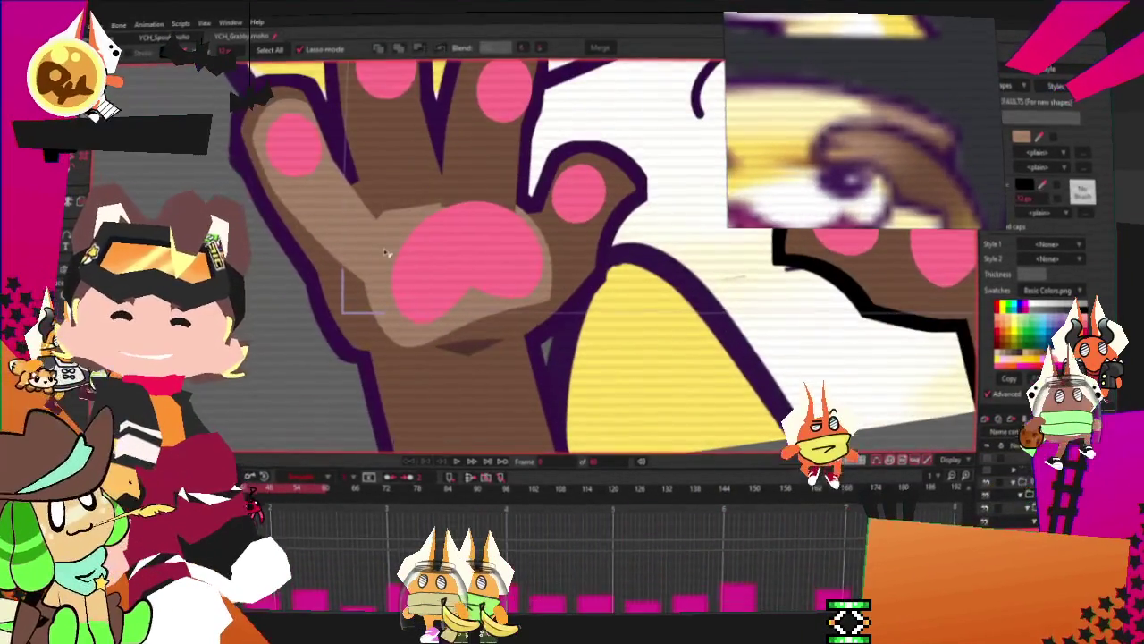
left_click(403, 212)
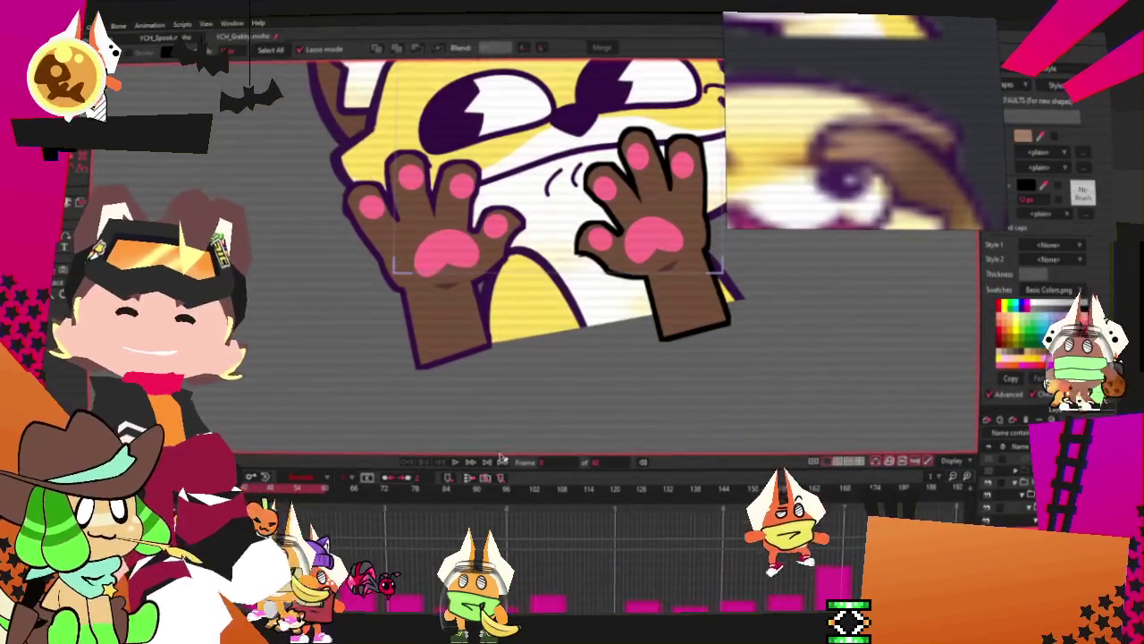
scroll(552, 280, "up", 3)
scroll(545, 260, "down", 1)
scroll(545, 259, "down", 2)
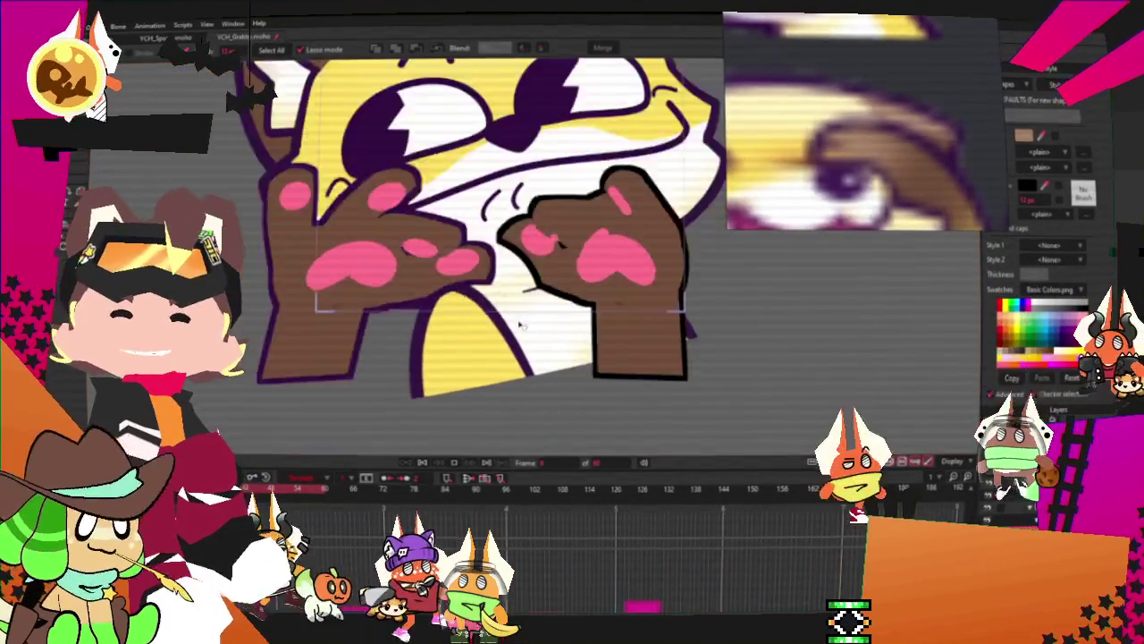
scroll(546, 260, "down", 2)
scroll(545, 259, "down", 1)
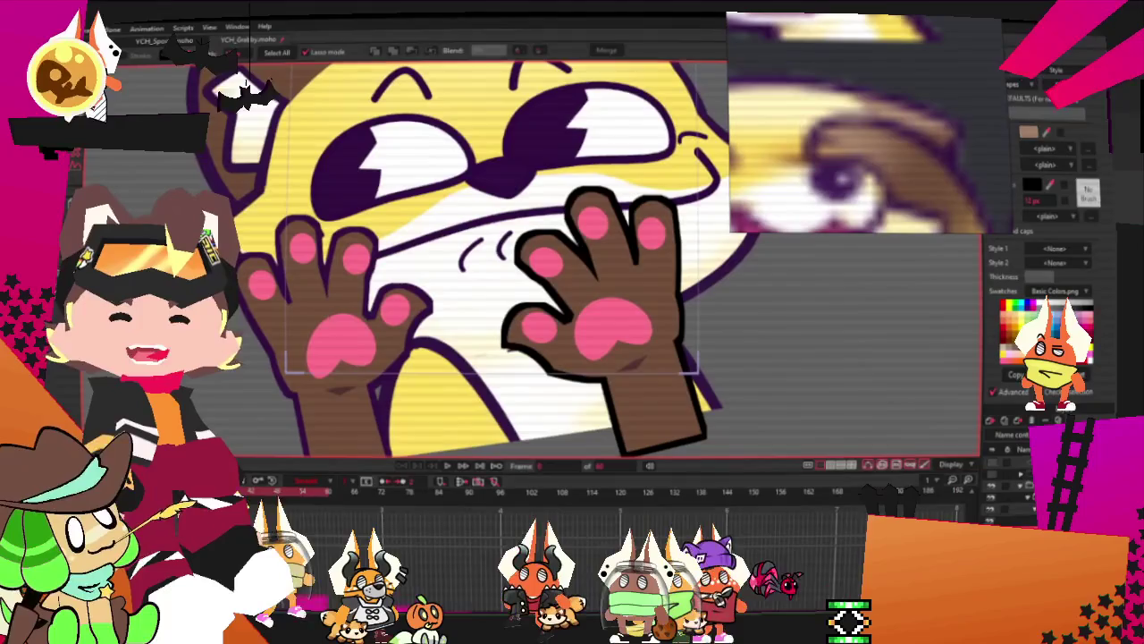
double_click(1028, 447)
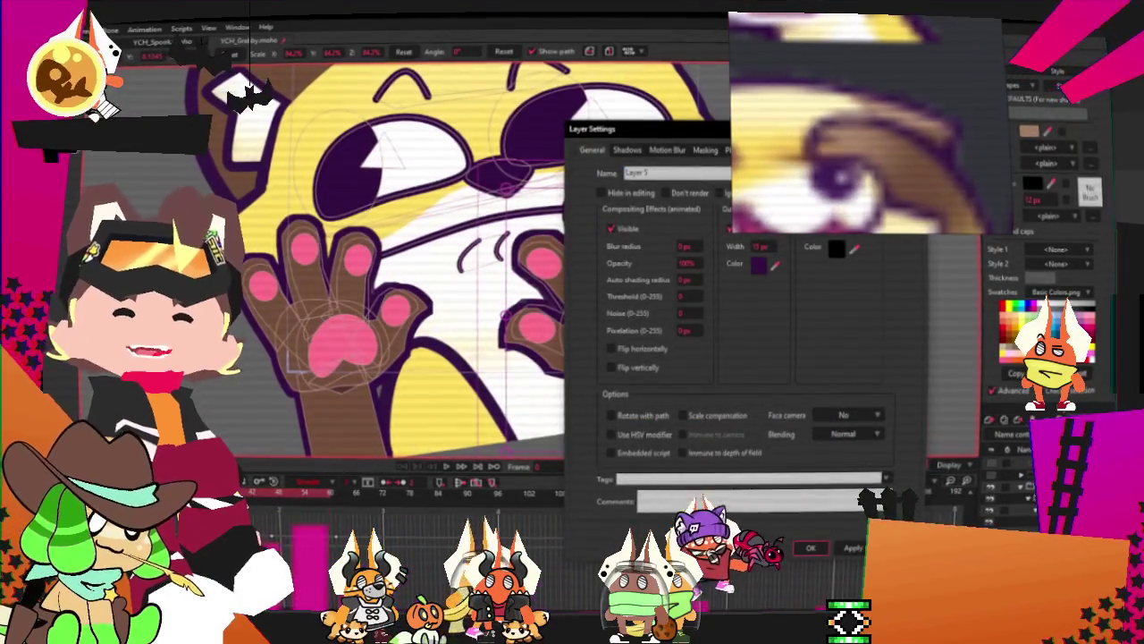
left_click(820, 548)
left_click(445, 466)
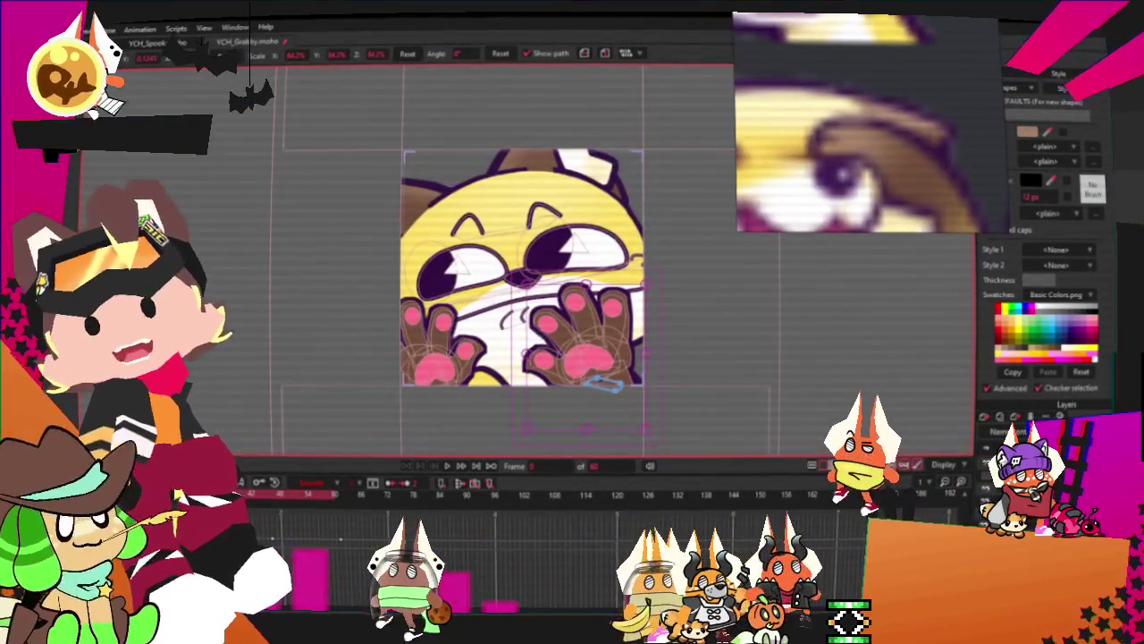
left_click(105, 28)
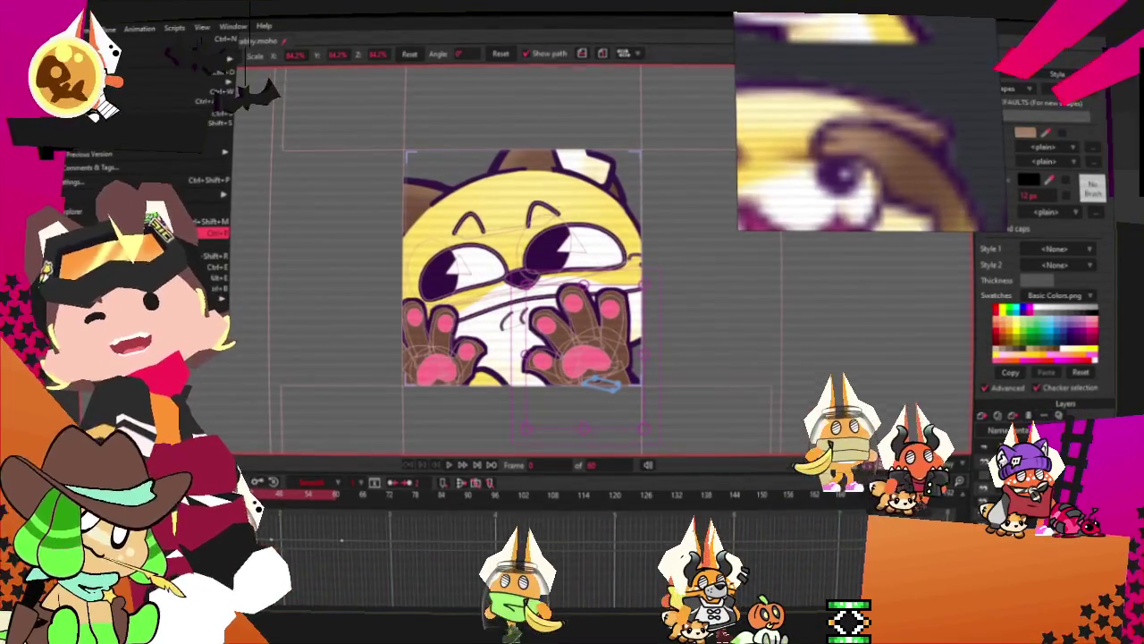
left_click(205, 233)
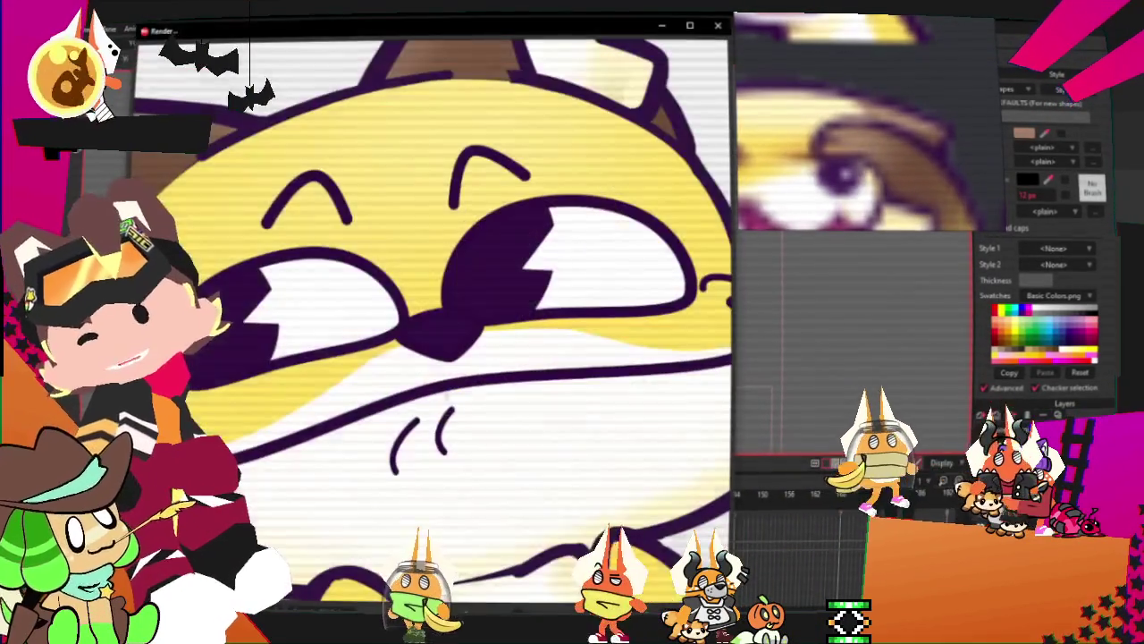
left_click(718, 25)
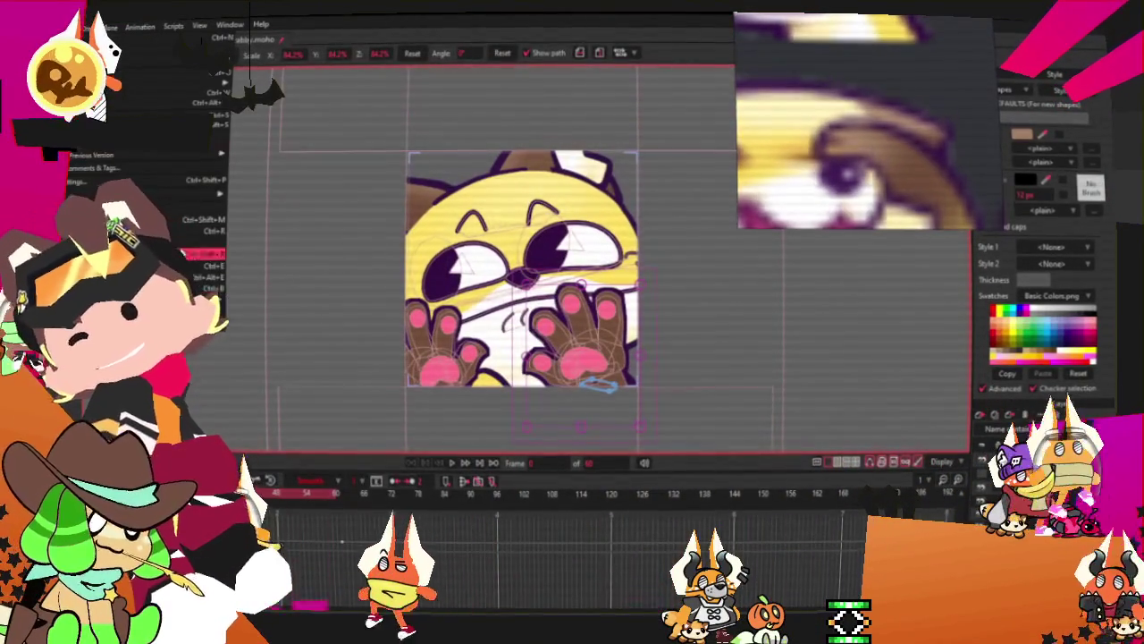
key("Escape")
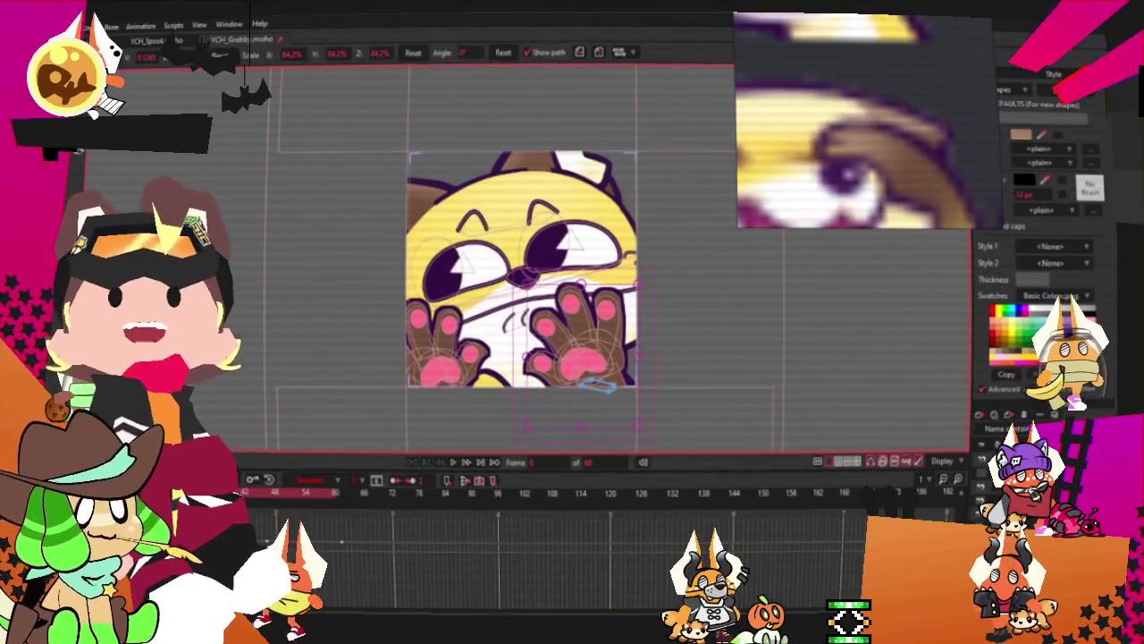